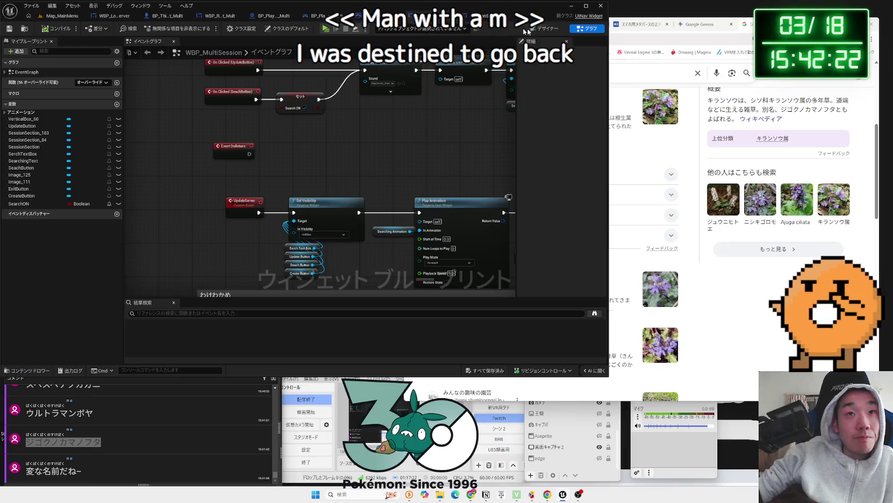
Flip WBP_MultiSession between Designer and Graph, then review the game mode, player state and WBP_Lobby_Server tabs
left_click(548, 28)
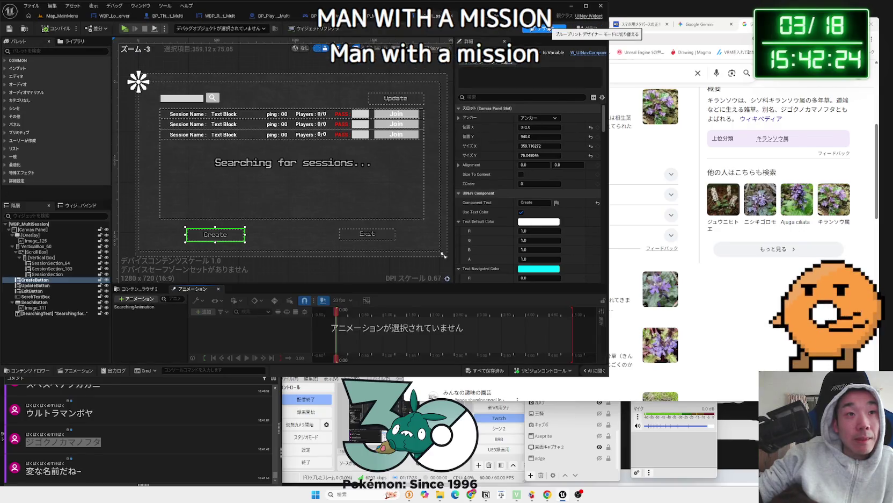
left_click(587, 28)
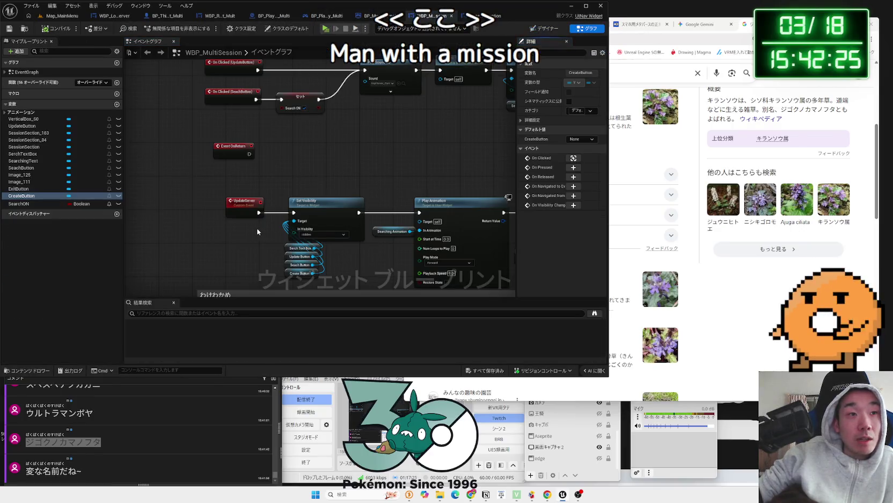
left_click(455, 20)
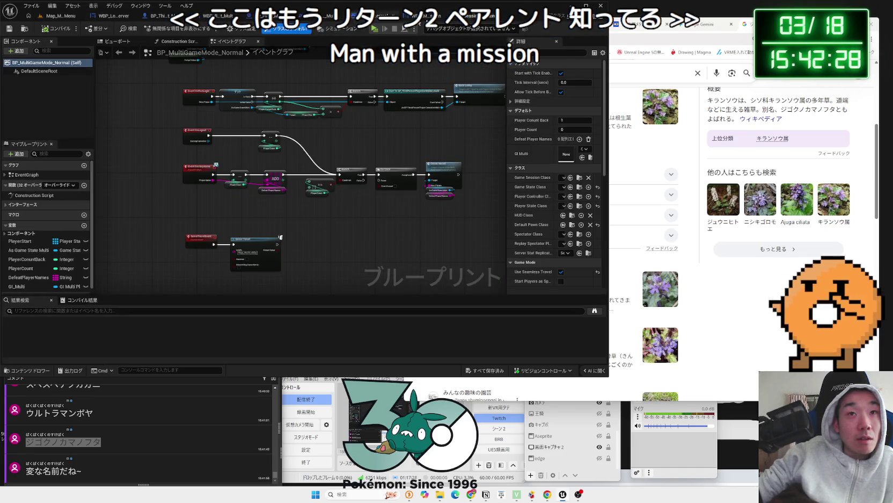
left_click(301, 16)
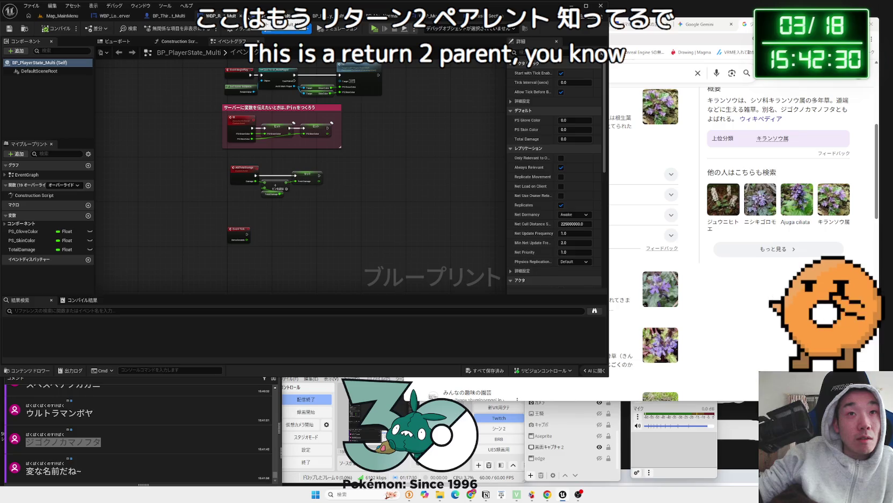
left_click(166, 16)
left_click(128, 16)
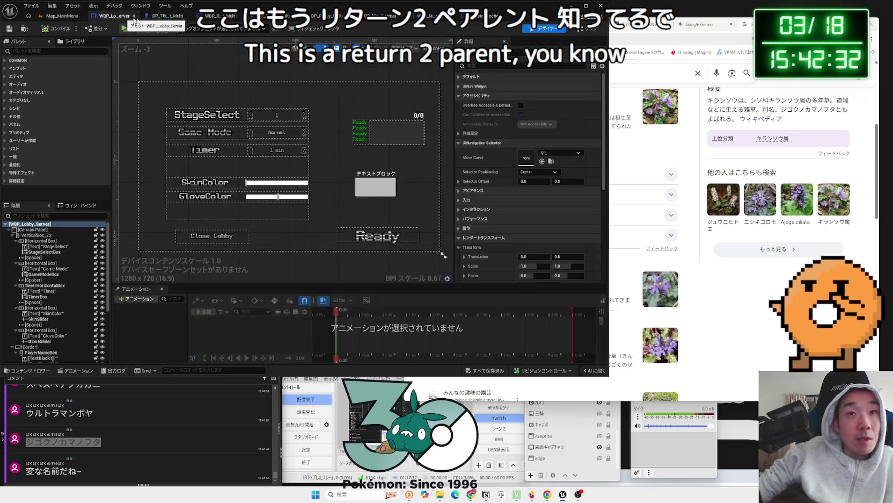
In WBP_Lobby_Server's graph, search 'return' and add an Event OnReturn node
left_click(587, 30)
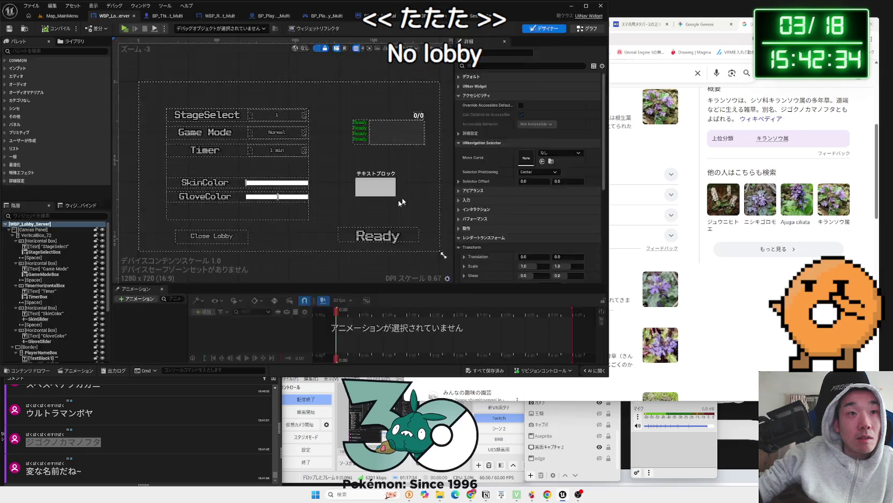
right_click(278, 226)
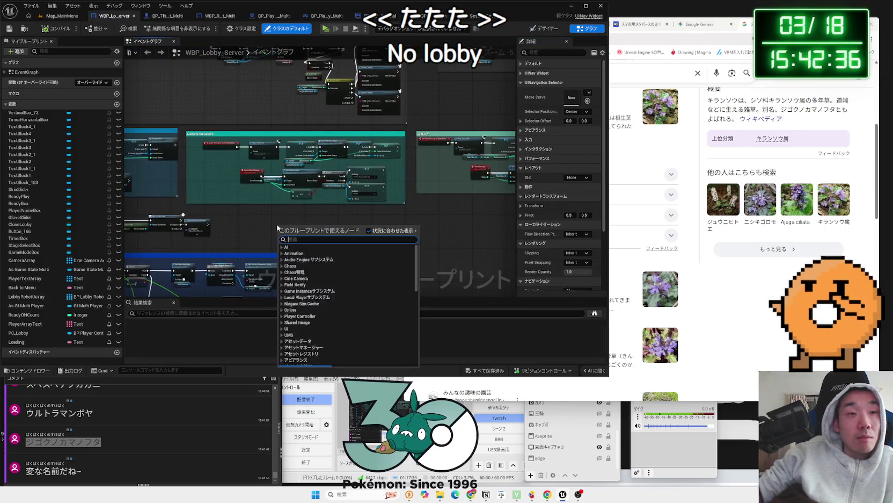
type("returnt")
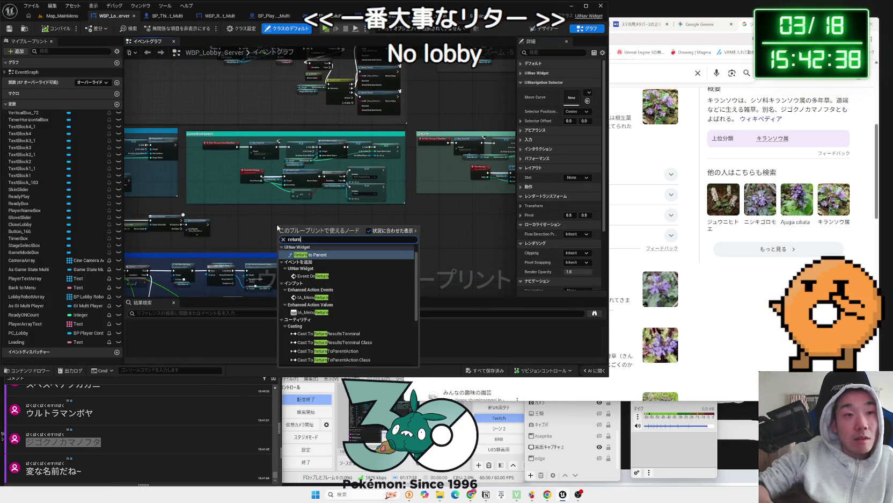
left_click(319, 254)
scroll(298, 246, "up", 4)
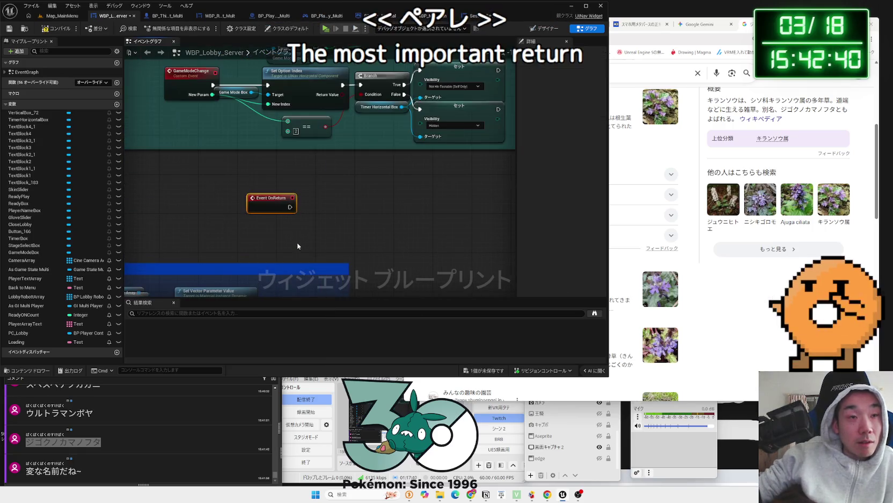
Return to the Map_MainMenu level and browse the Content Browser to Examples > Multi
left_click(62, 16)
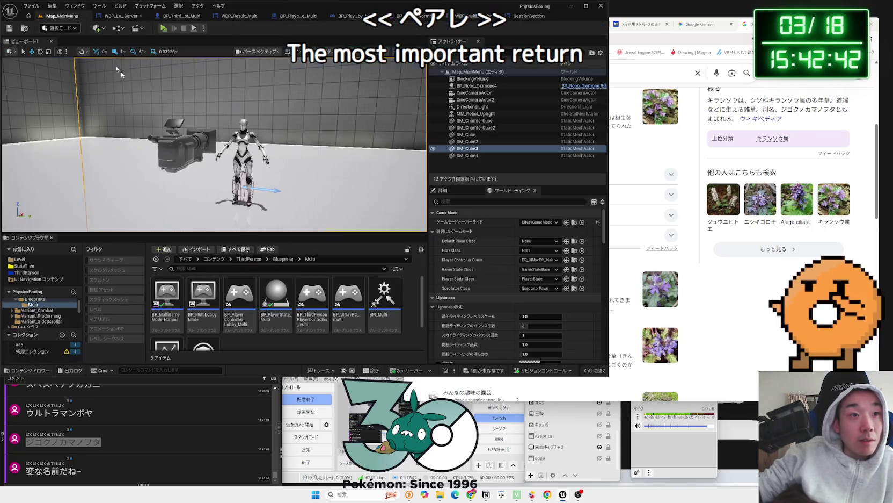
scroll(36, 314, "up", 2)
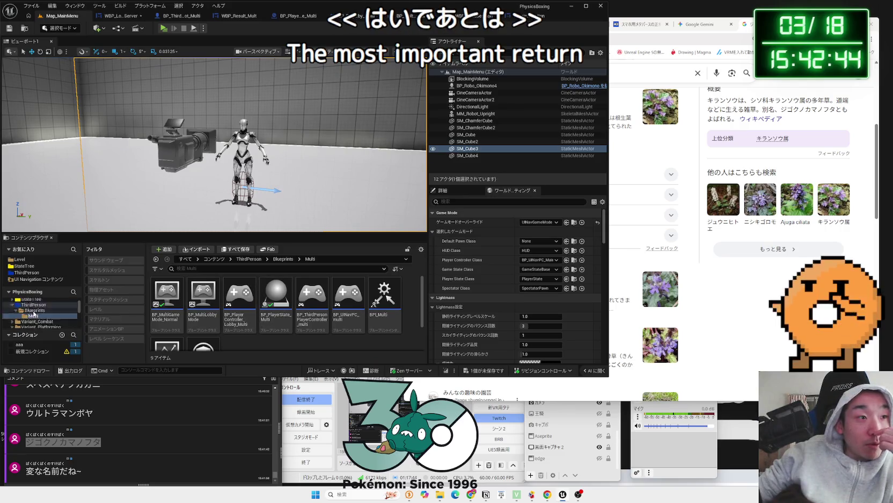
scroll(36, 316, "up", 5)
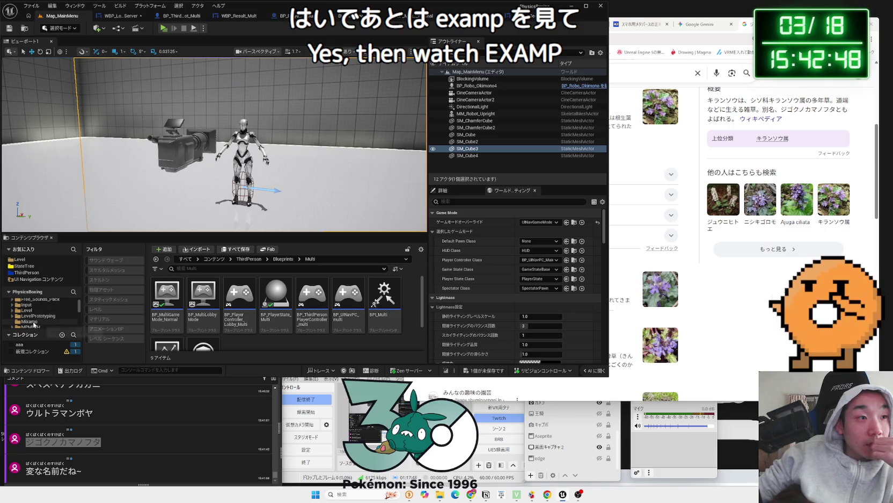
scroll(32, 317, "up", 3)
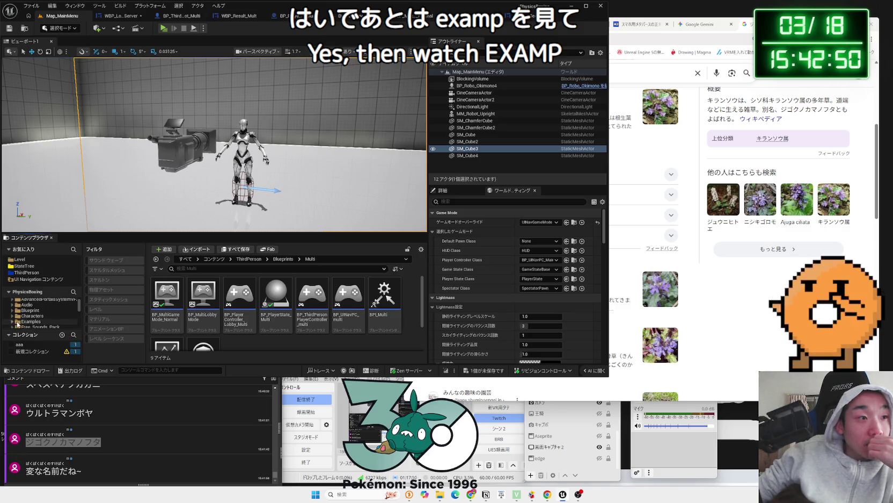
double_click(18, 324)
left_click(30, 320)
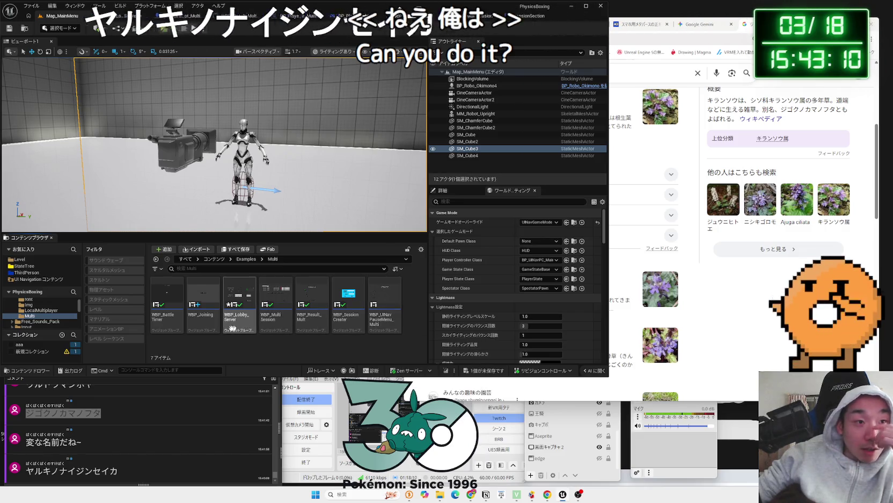
Open and close WBP_Joining, then open WBP_BattleTimer in its designer
left_click(213, 326)
double_click(212, 322)
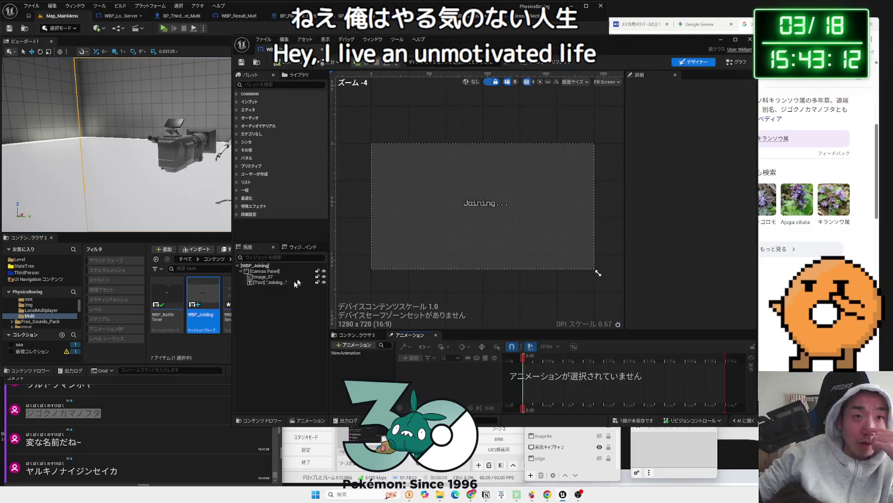
left_click(376, 301)
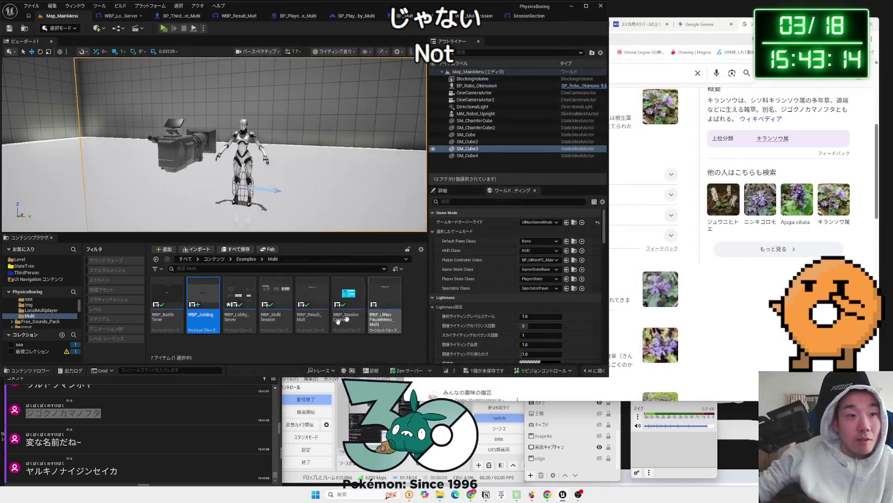
left_click(178, 329)
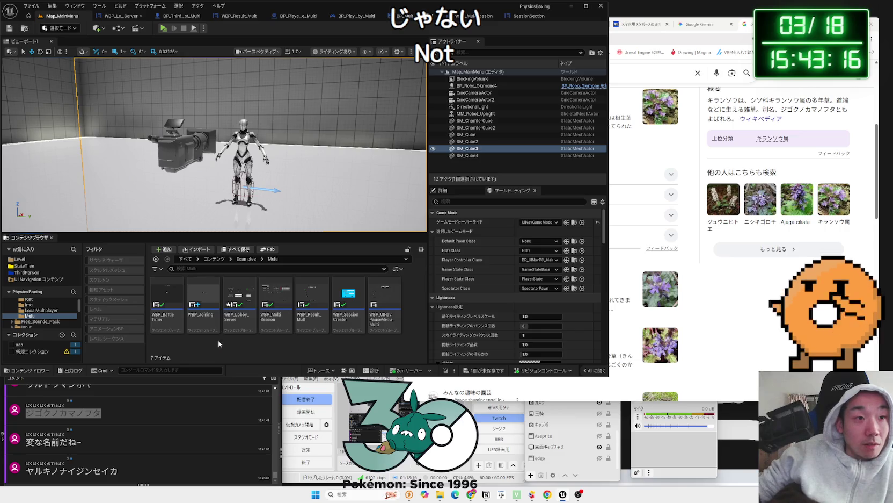
double_click(178, 329)
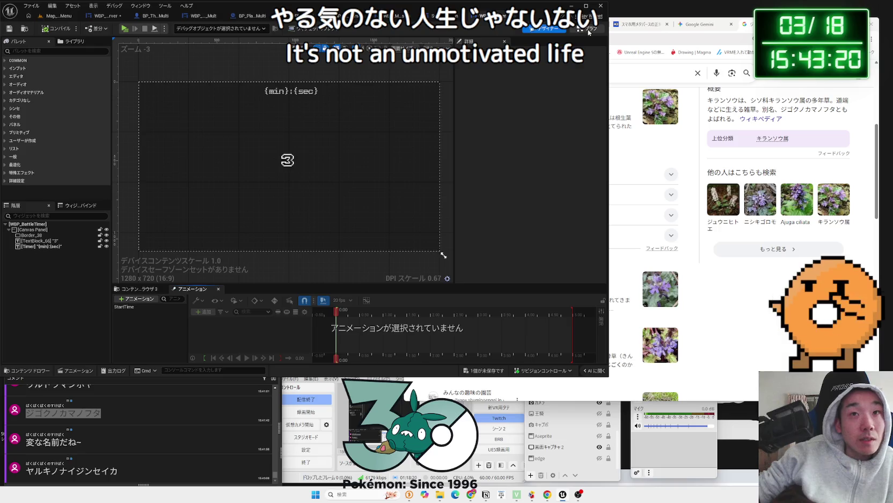
Add Event OnReturn to WBP_BattleTimer's event graph via a 'retu' search and save all changes
left_click(589, 30)
right_click(278, 249)
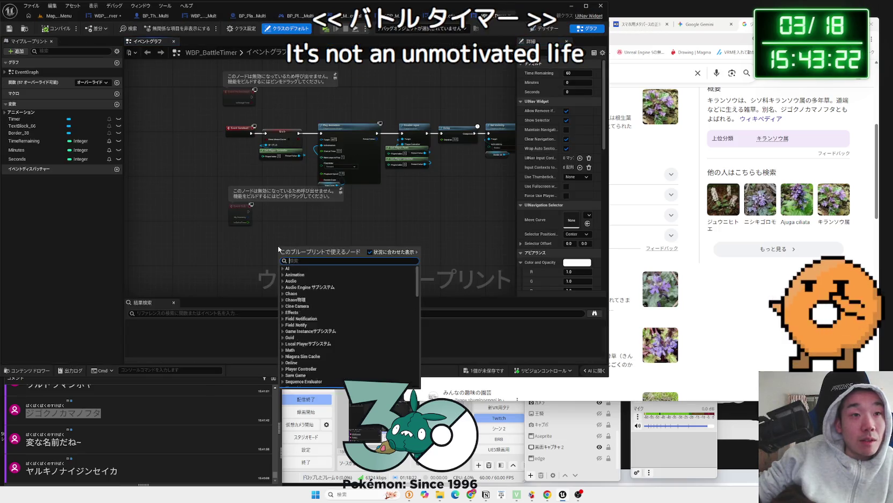
type("retu")
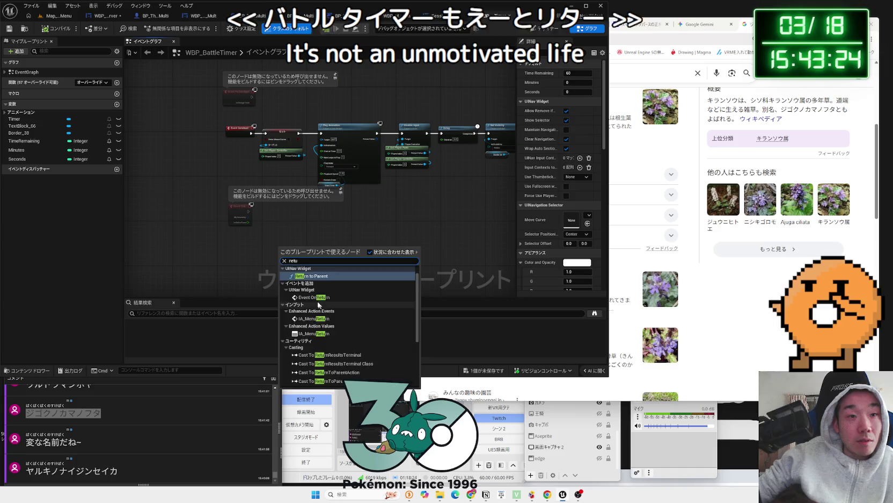
left_click(314, 297)
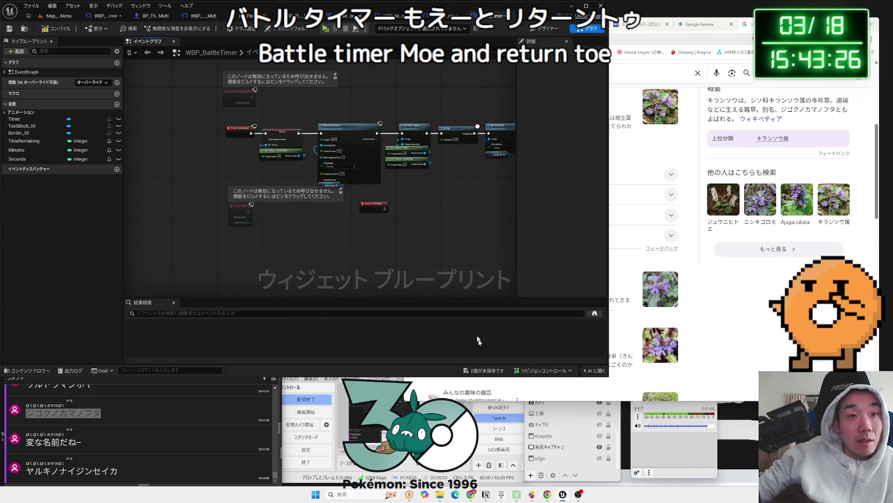
key("ctrl+s")
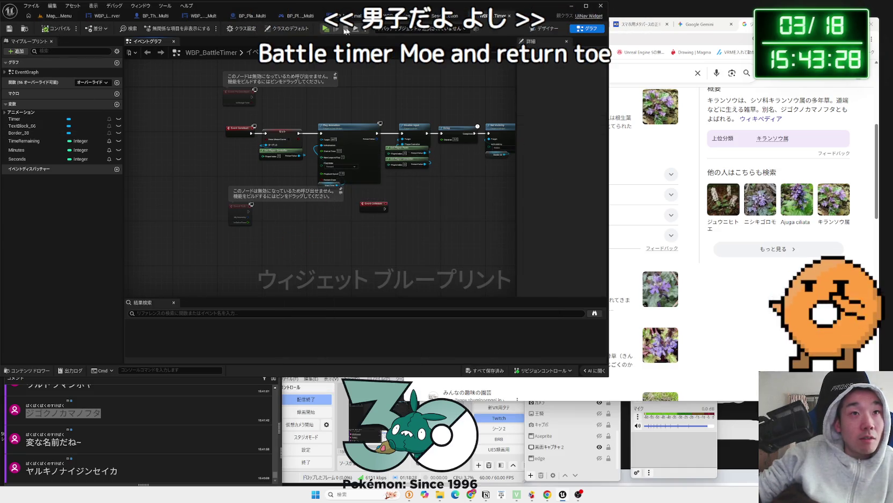
left_click(363, 30)
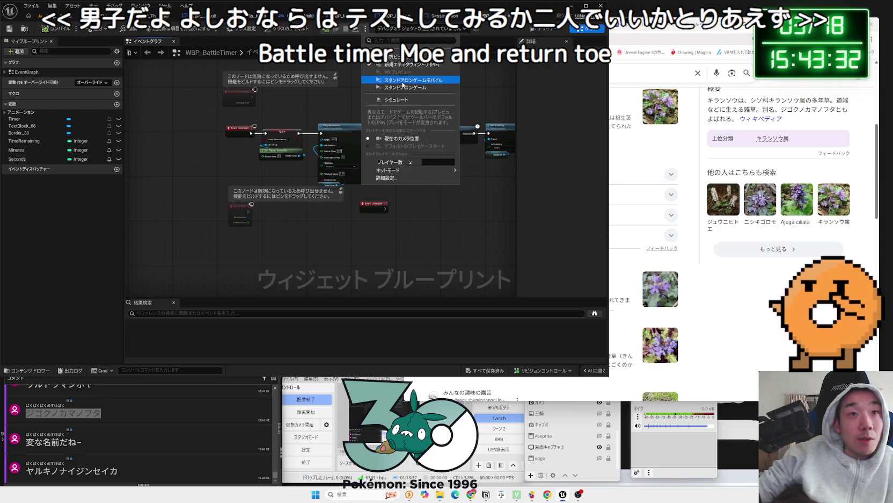
Launch the project as a Standalone Game from the Play options menu
left_click(404, 85)
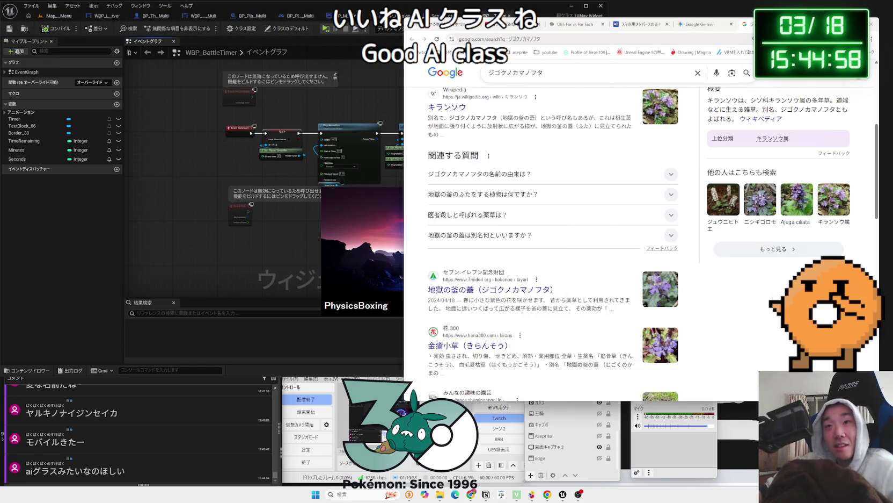
Search Chrome for AIグラス, browse a sponsored smart-glasses product page, then close that tab
key("ctrl+t")
type("AIグラス")
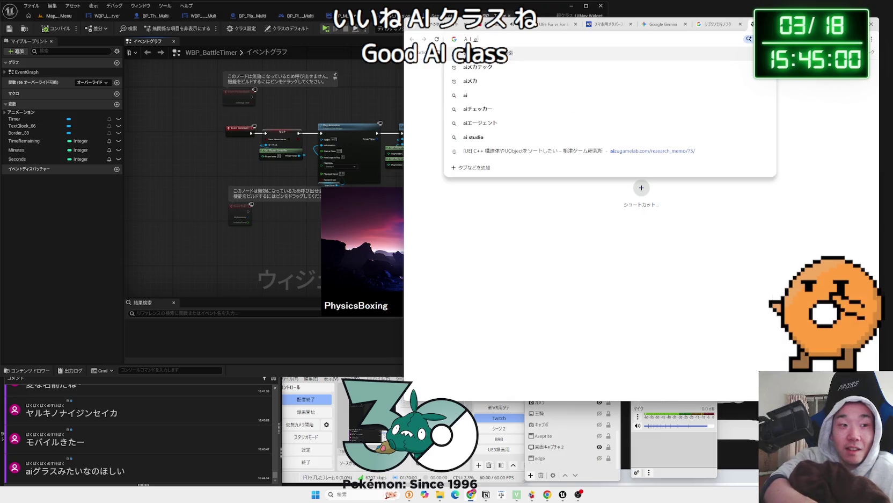
key("Return")
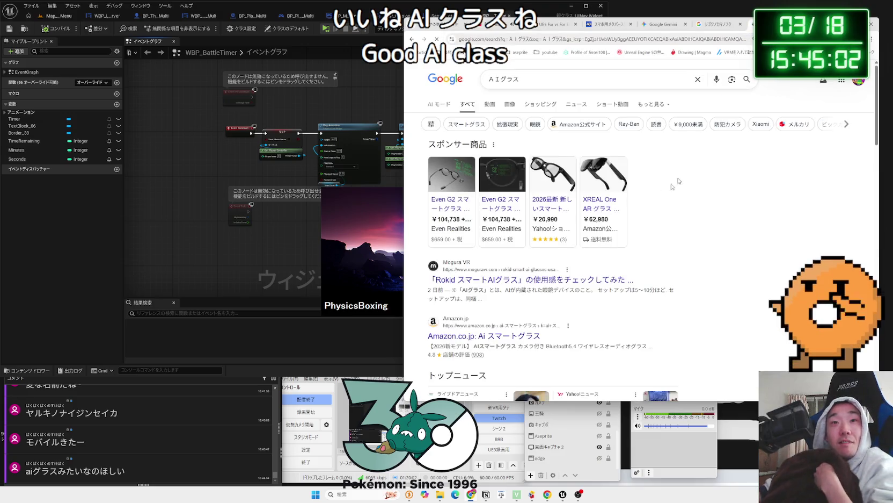
left_click(556, 205)
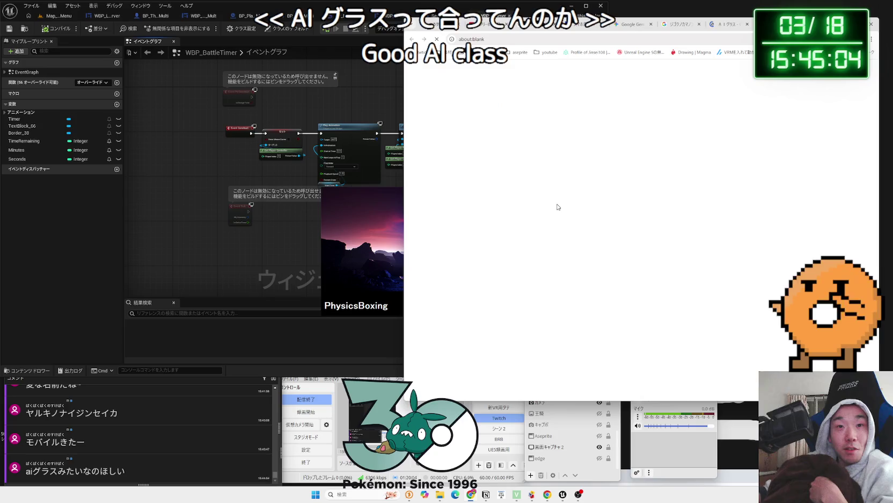
scroll(618, 226, "down", 3)
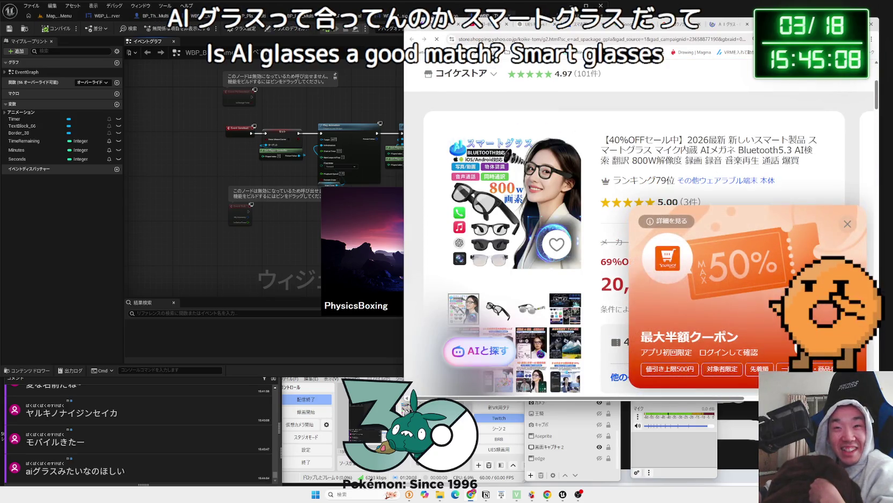
left_click(855, 223)
scroll(558, 253, "down", 2)
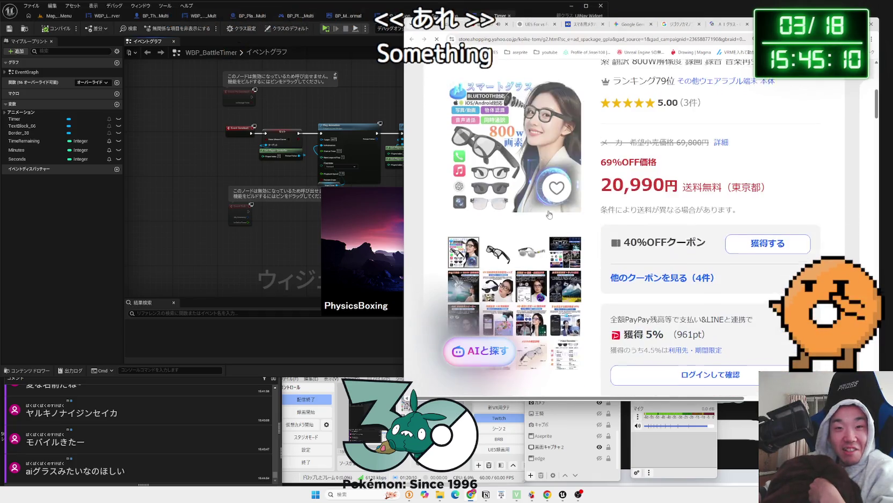
left_click(559, 253)
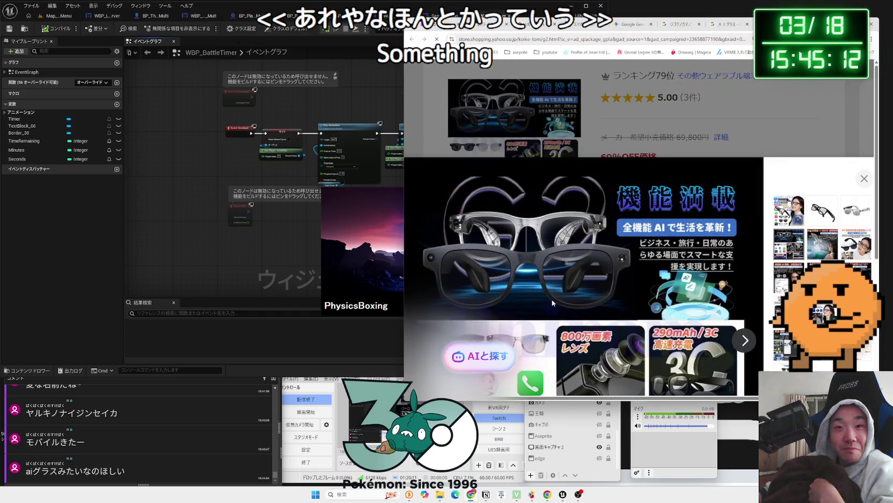
left_click(729, 131)
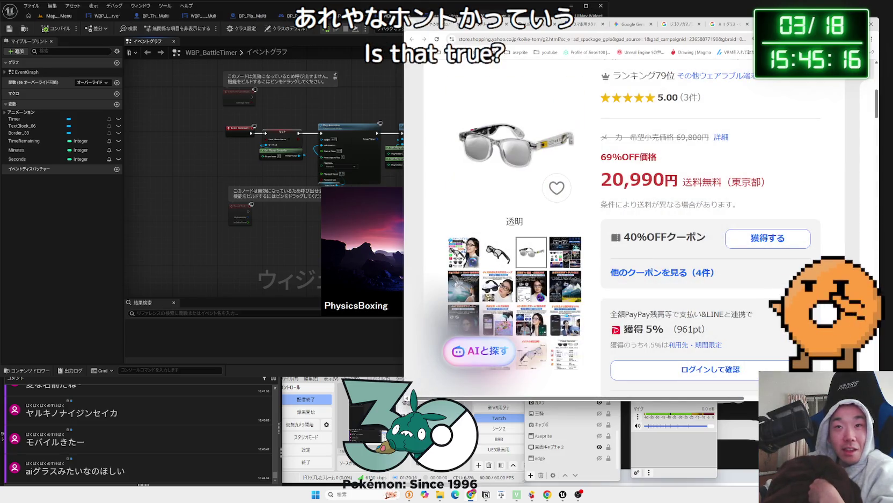
key("ctrl+w")
Change the search to ＡＲグラス, open the Yahoo News XREAL One article, and return to Unreal
left_click(519, 79)
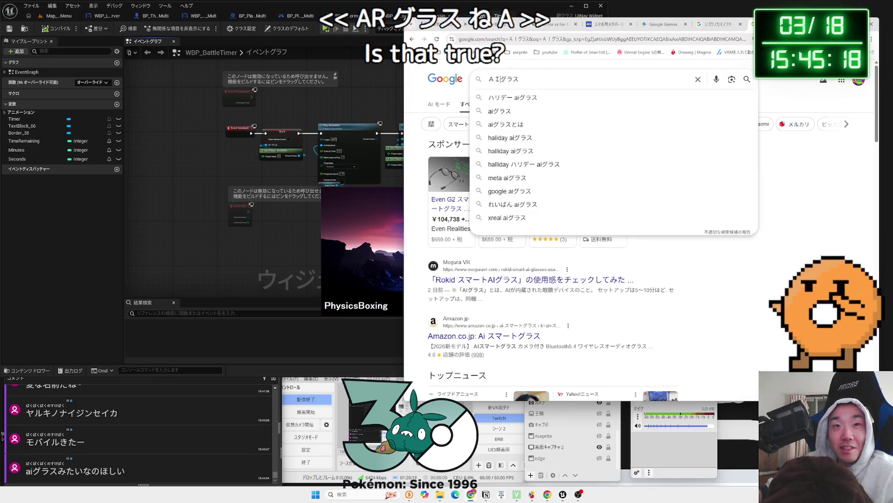
key("BackSpace")
type("Ｒ")
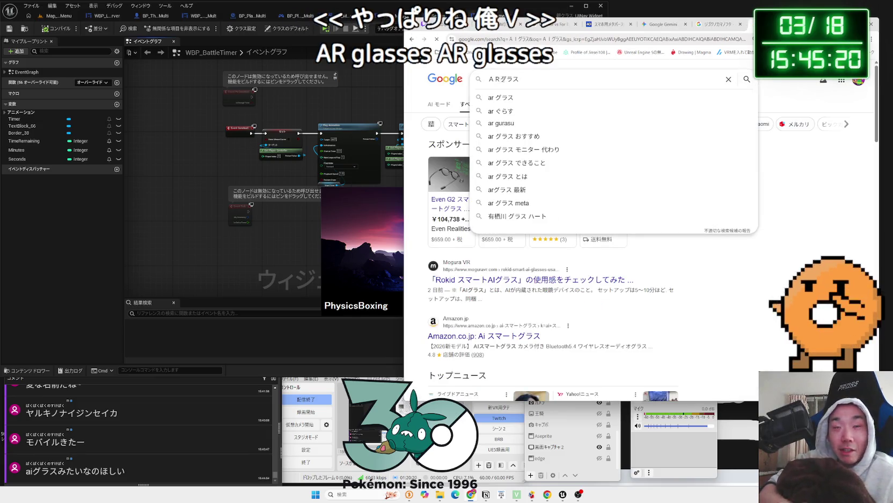
key("Return")
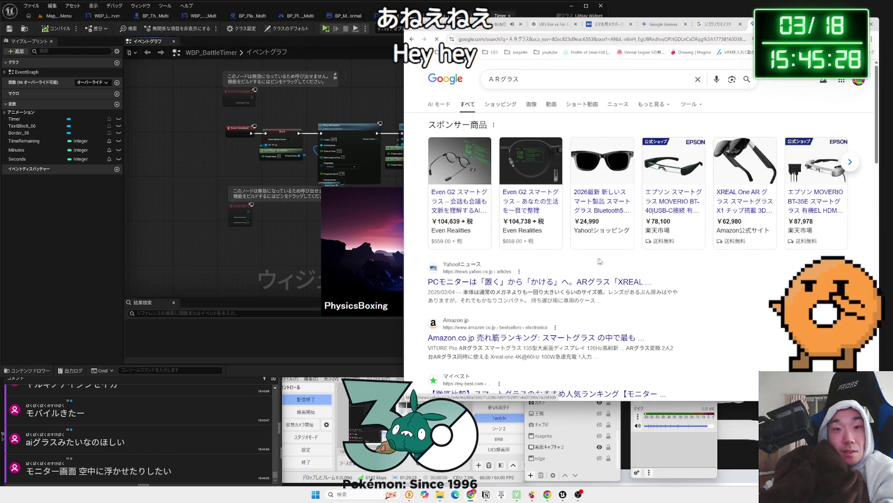
left_click(591, 282)
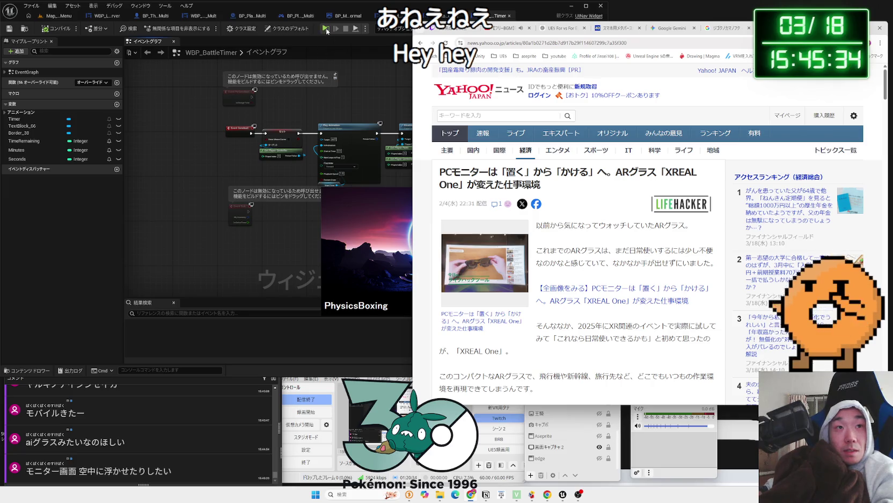
left_click(335, 64)
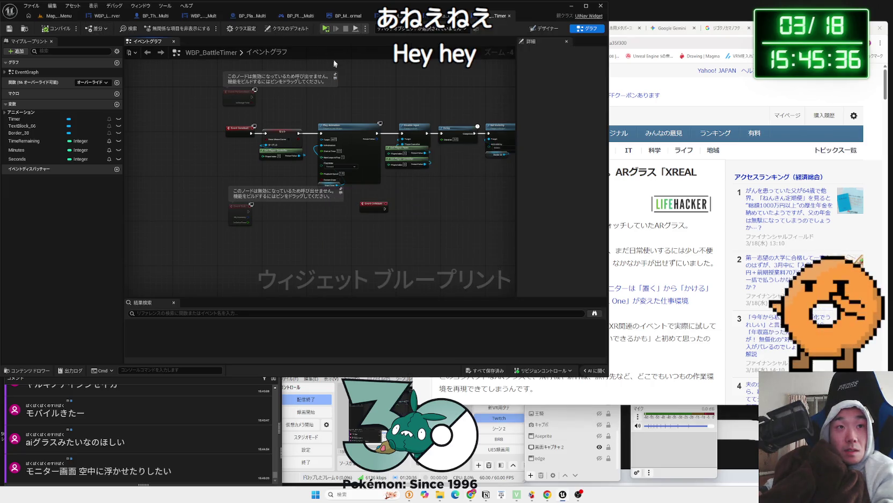
Bring the Unreal editor back from the taskbar and switch to the Map_MainMenu level tab
left_click(366, 30)
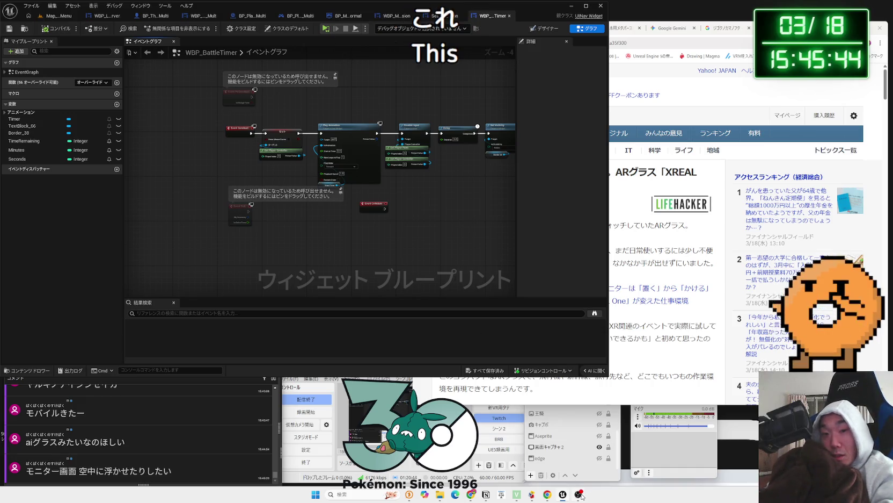
mouse_move(586, 485)
mouse_move(562, 494)
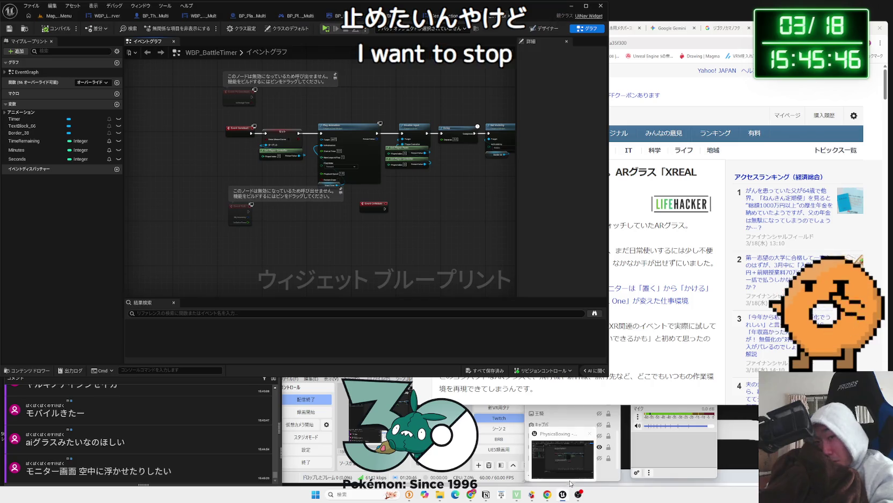
left_click(585, 465)
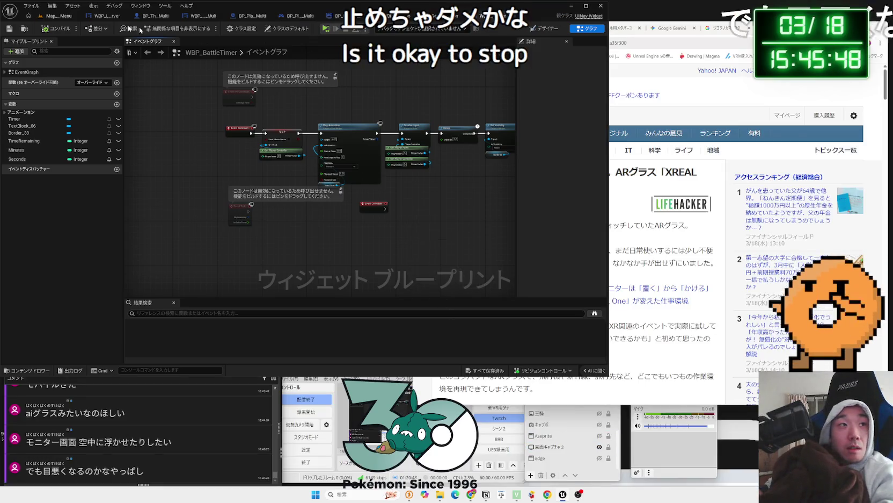
left_click(59, 16)
Play-test in New Editor Window (PIE), exit both preview windows, then restore the editor to the top-left
left_click(204, 28)
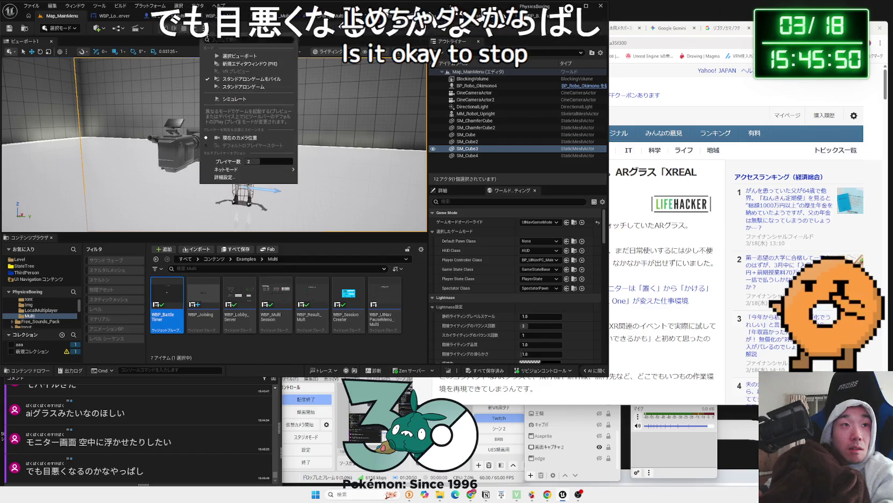
left_click(233, 64)
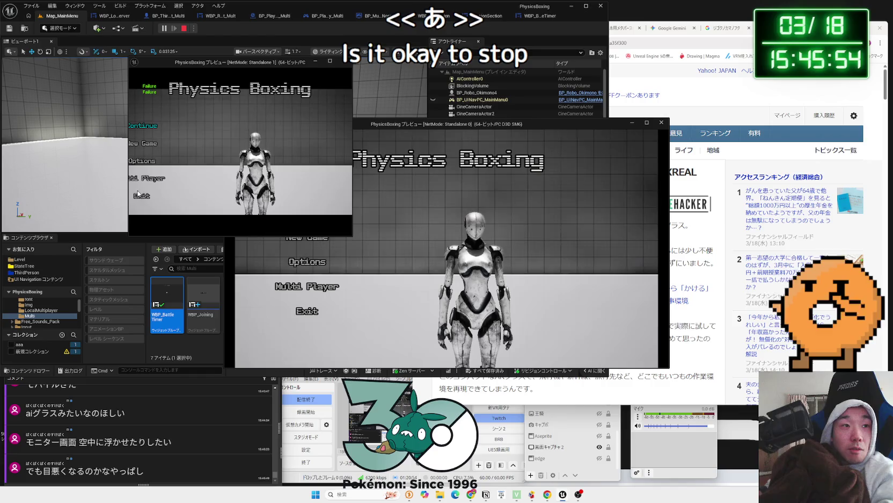
left_click(142, 195)
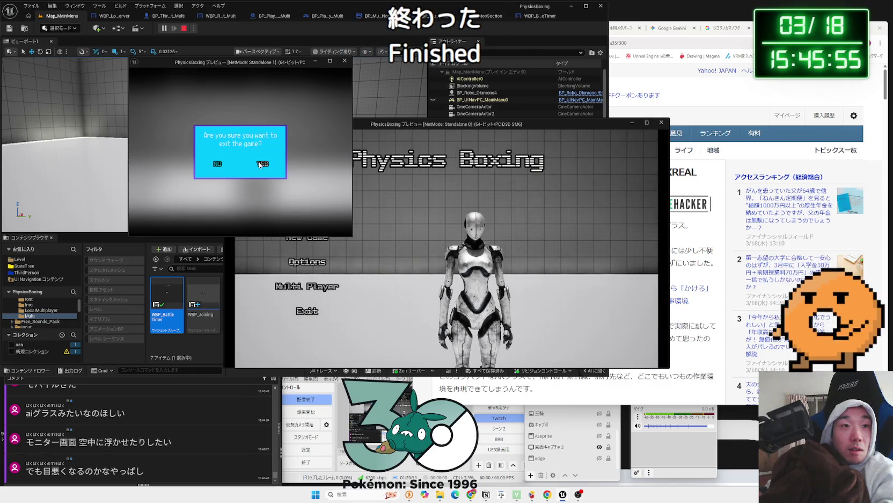
left_click(303, 315)
left_click(303, 314)
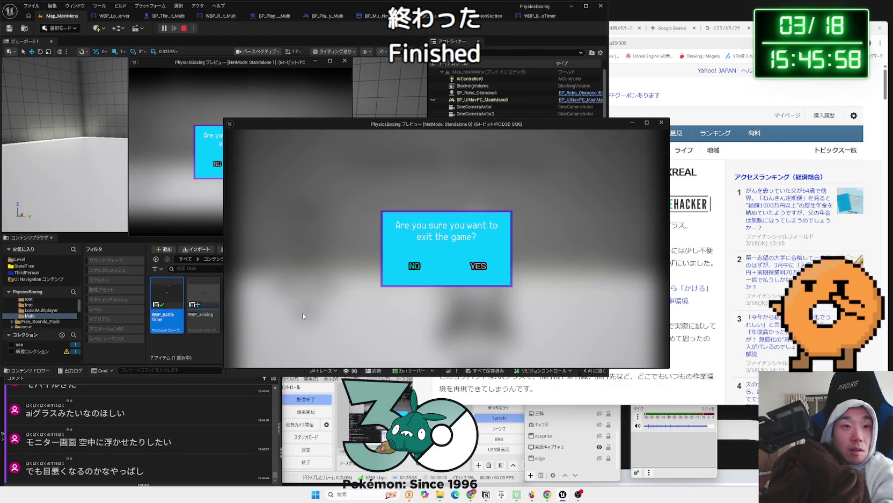
left_click(475, 267)
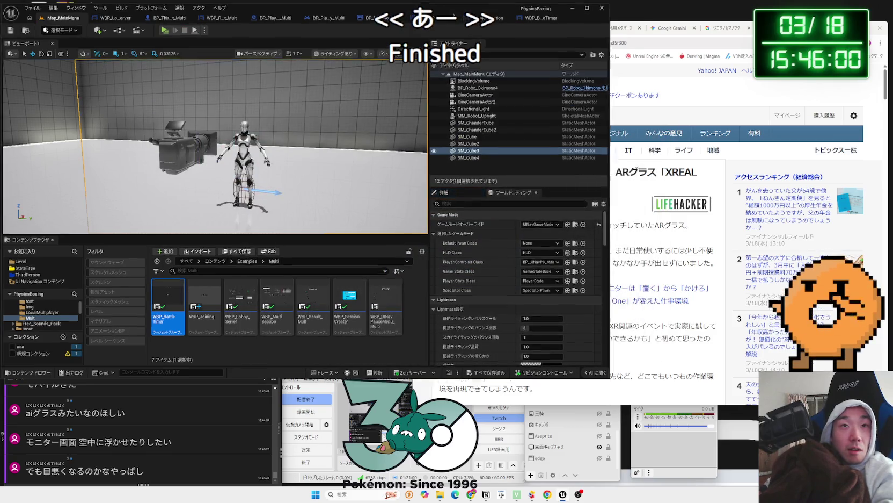
key("super+Down")
mouse_move(534, 267)
left_mouse_down()
mouse_move(456, 41)
mouse_move(470, 26)
left_mouse_up()
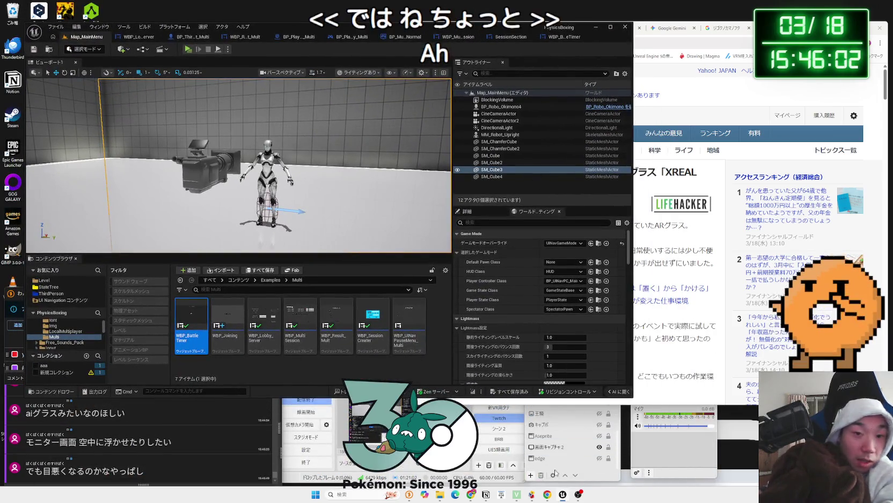
Close the Documents and Designed - UI Menu folder windows, placing Chrome right of the Unreal editor
mouse_move(860, 35)
left_mouse_down()
mouse_move(674, 129)
mouse_move(647, 156)
mouse_move(601, 95)
left_mouse_up()
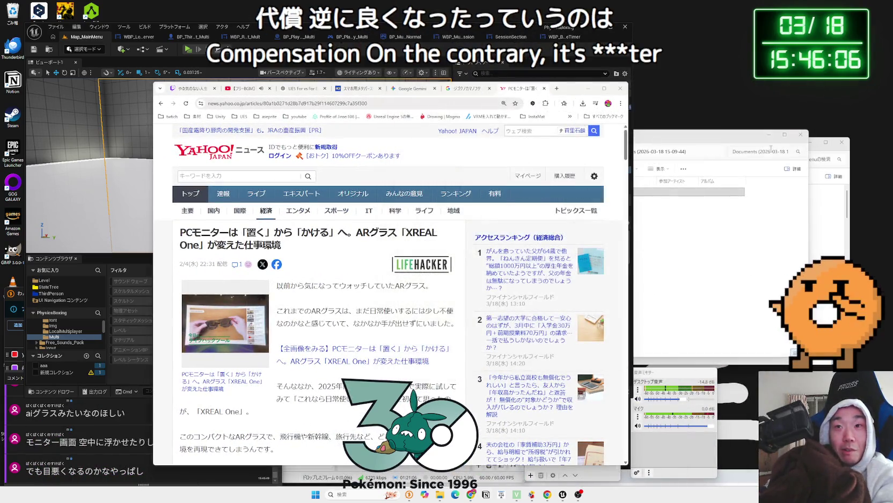
left_click(725, 142)
left_click(825, 146)
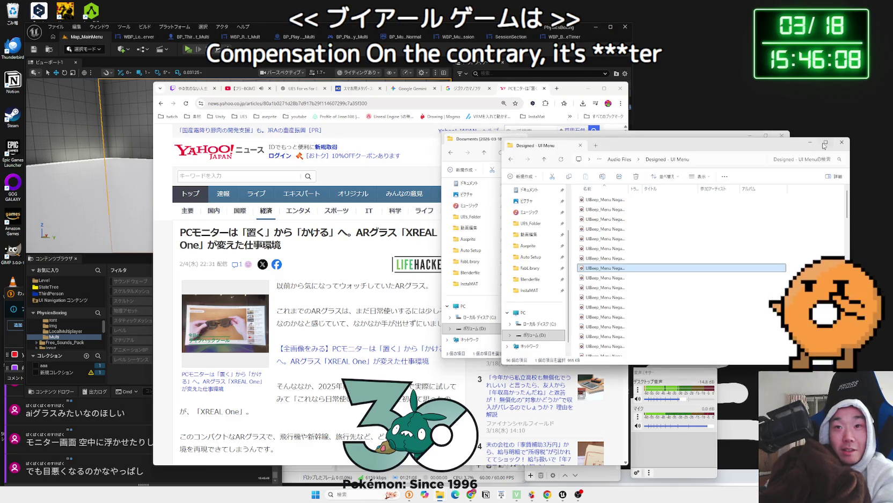
left_click(841, 144)
left_click(781, 135)
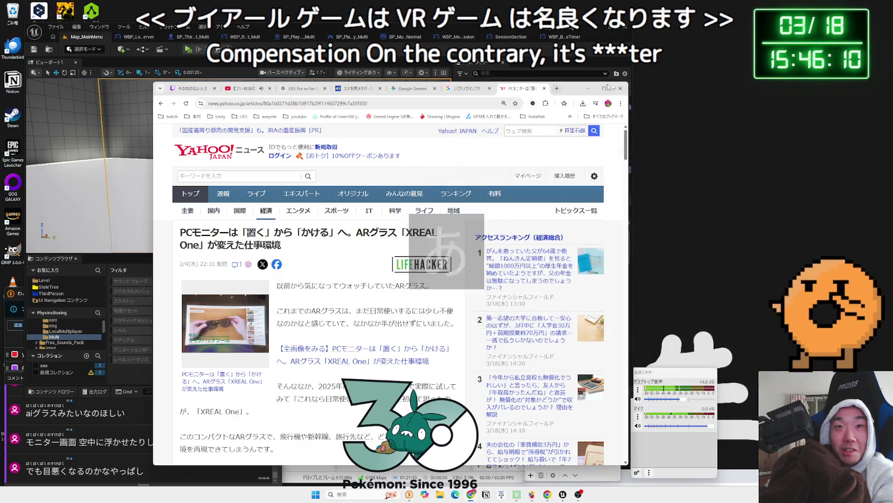
left_click_drag(580, 81, 832, 32)
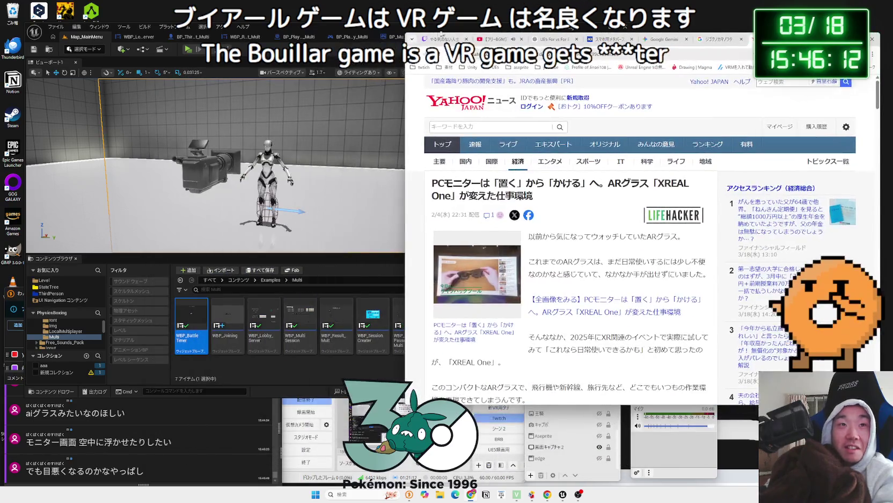
left_click(380, 31)
left_click_drag(380, 30, 363, 21)
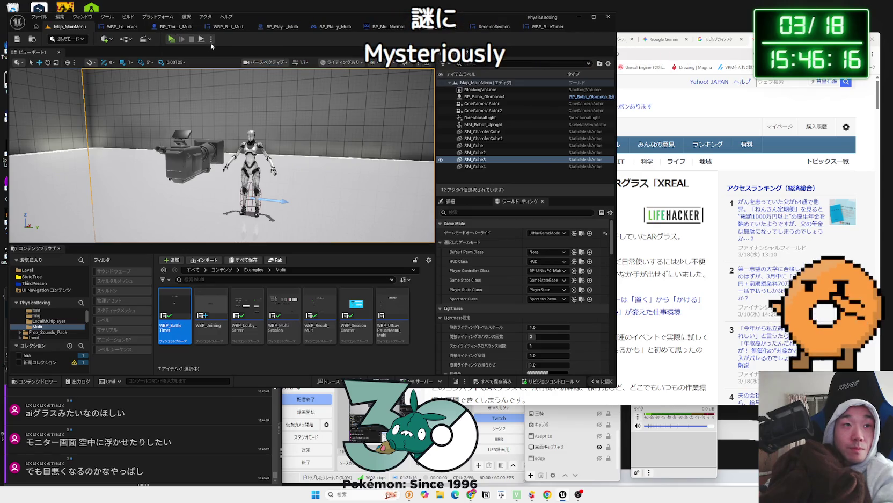
Launch PhysicsBoxing as a Standalone Game and search Chrome for 'ＶＲゲーム 視力回復'
left_click(211, 42)
left_click(240, 98)
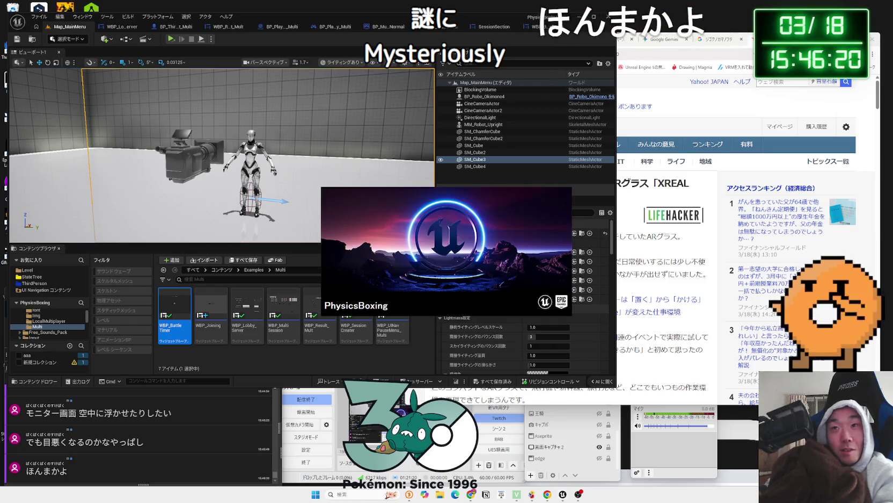
left_click(467, 54)
type("ＶＲ")
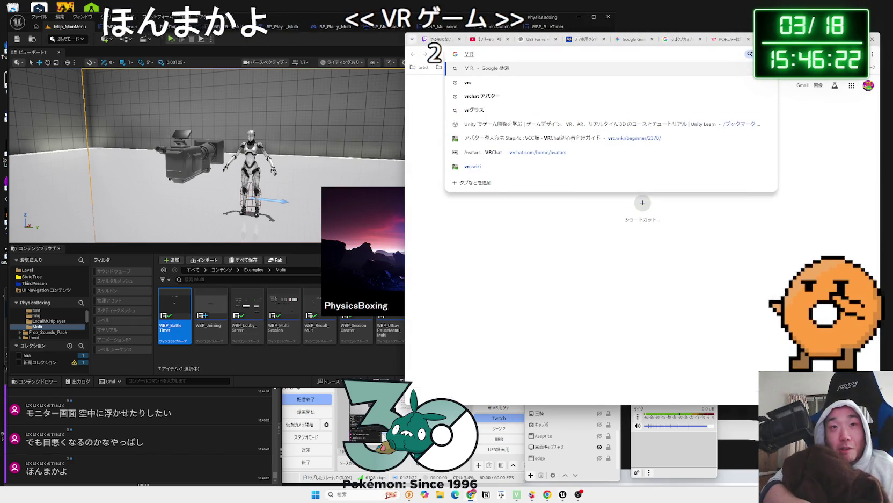
type("げーむ")
key("space")
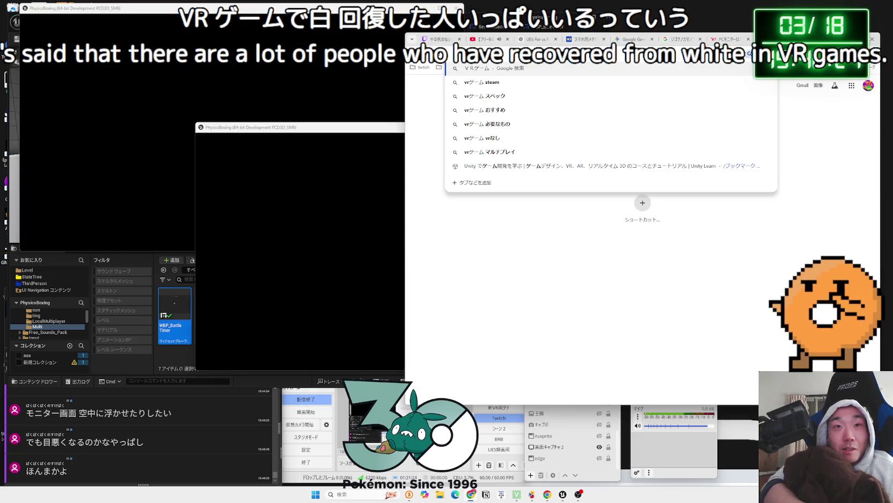
type("しりょくかいh")
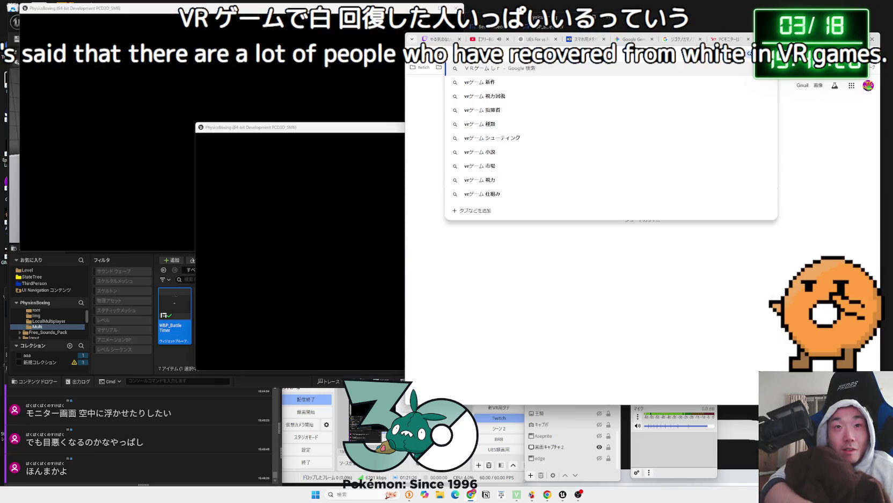
key("space")
key("Return")
key("Return")
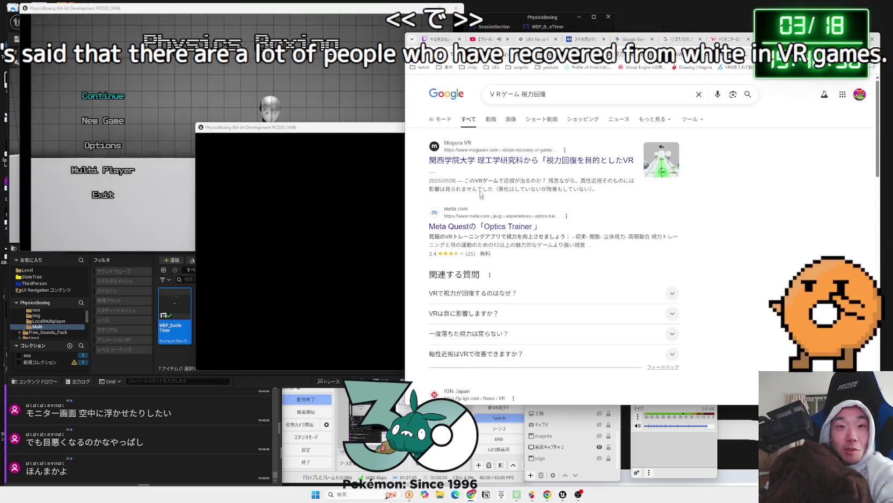
Read the MoguLive article on the VR vision study, then go back to the results
left_click_drag(527, 201, 601, 202)
left_click(602, 202)
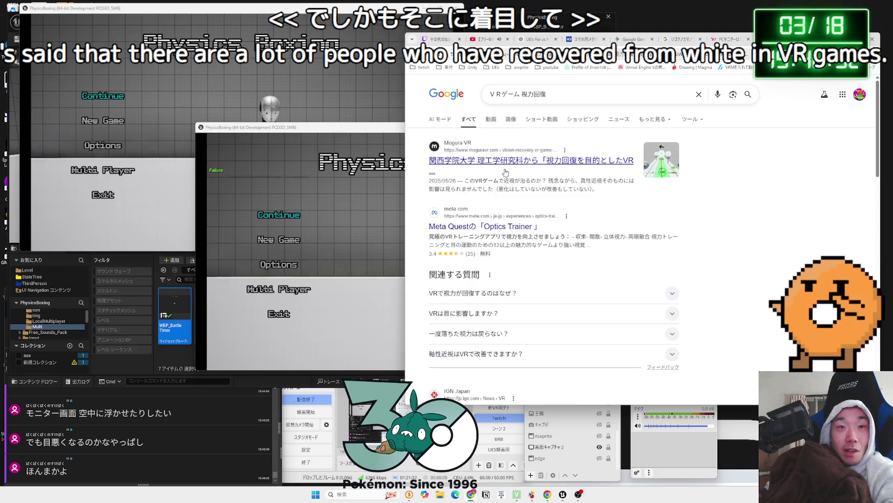
left_click(531, 160)
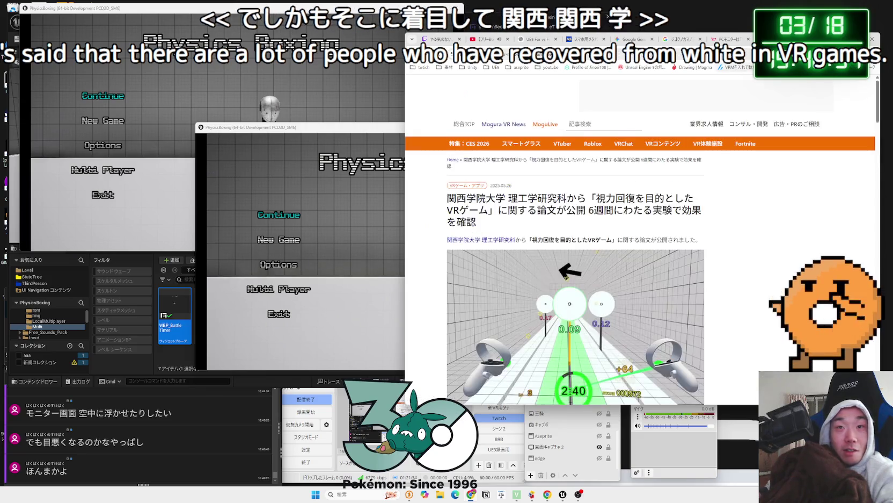
left_click_drag(822, 38, 682, 38)
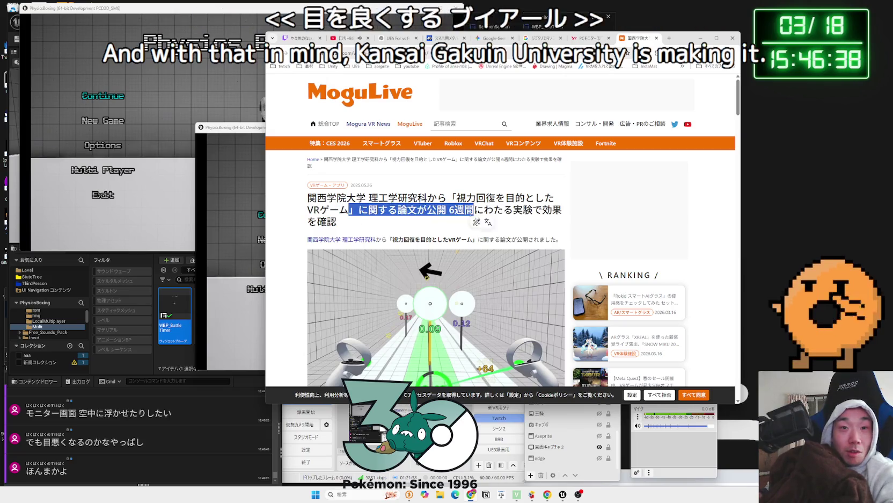
scroll(468, 216, "down", 4)
scroll(467, 215, "down", 5)
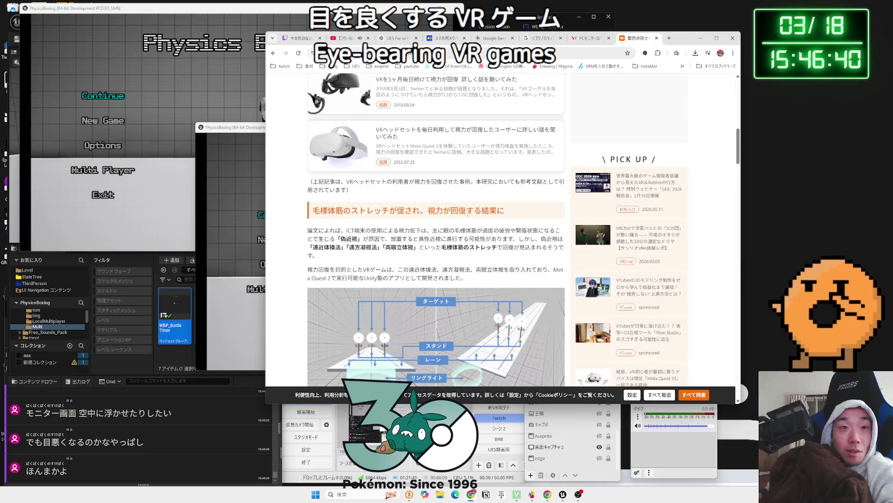
scroll(467, 216, "up", 3)
scroll(447, 210, "down", 4)
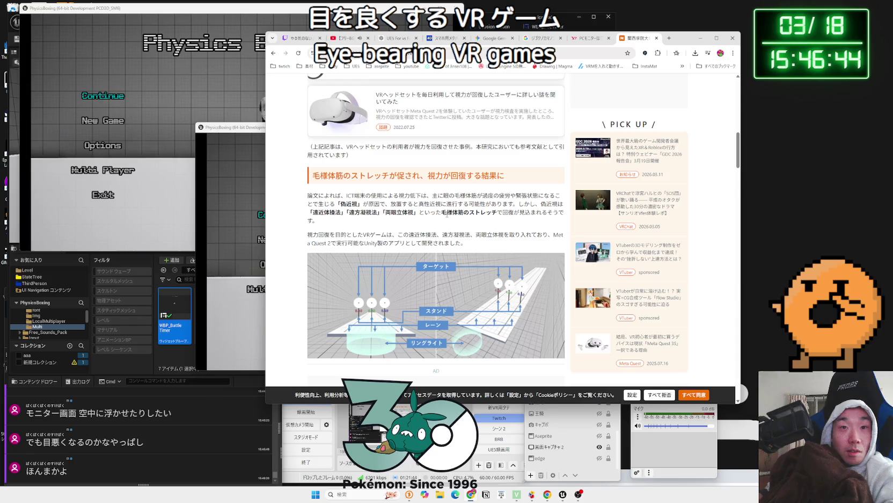
scroll(448, 214, "down", 15)
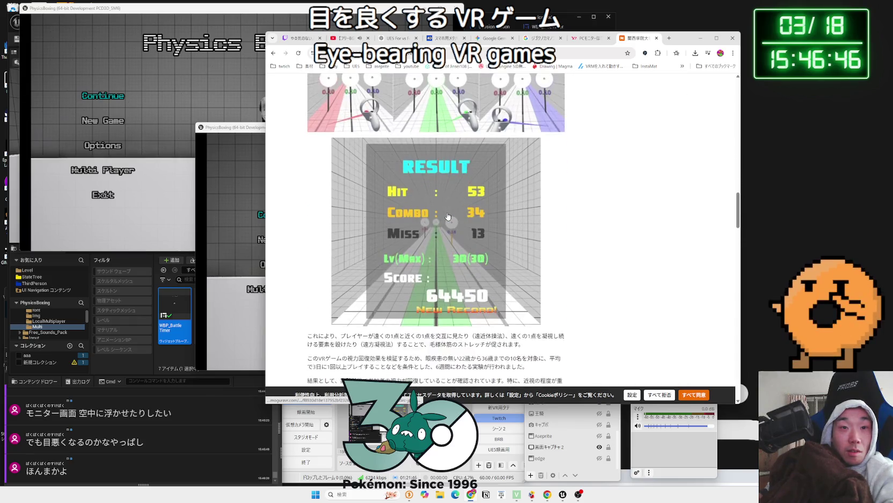
scroll(448, 213, "down", 3)
key("alt+Left")
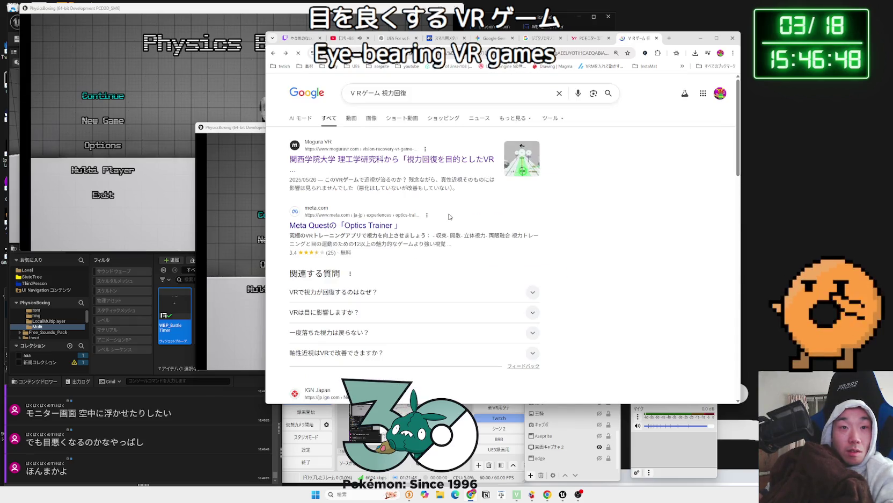
Read the IGN Japan article on VR eyesight research, then go back to the results
scroll(450, 217, "down", 3)
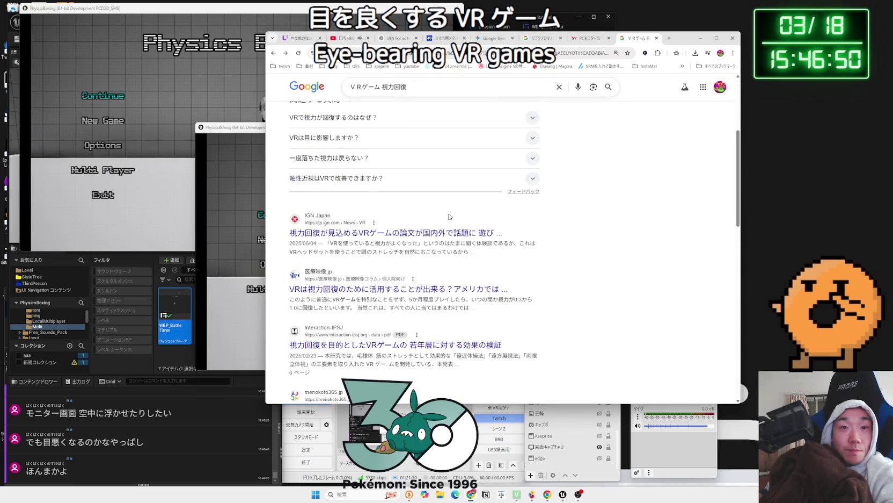
scroll(449, 216, "down", 1)
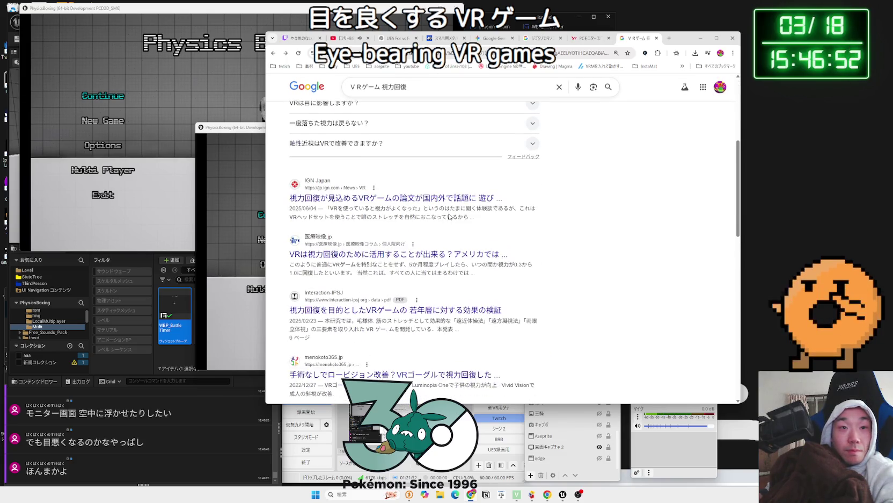
left_click(342, 199)
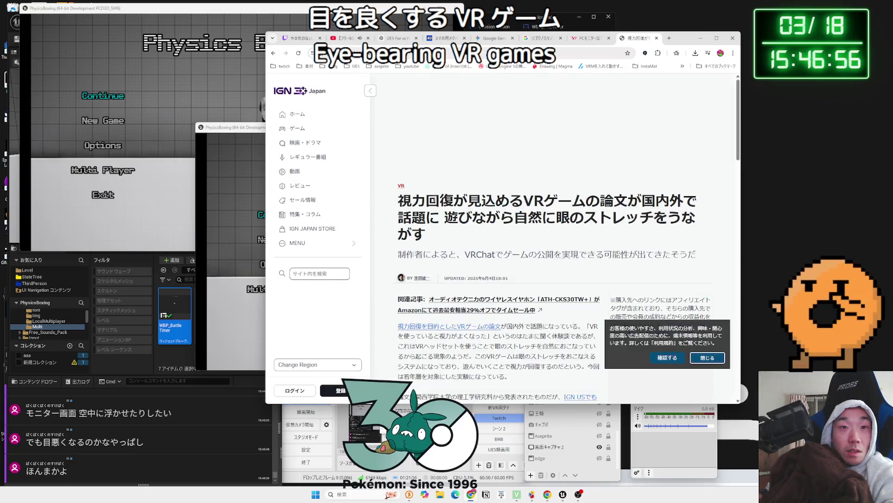
scroll(503, 240, "down", 5)
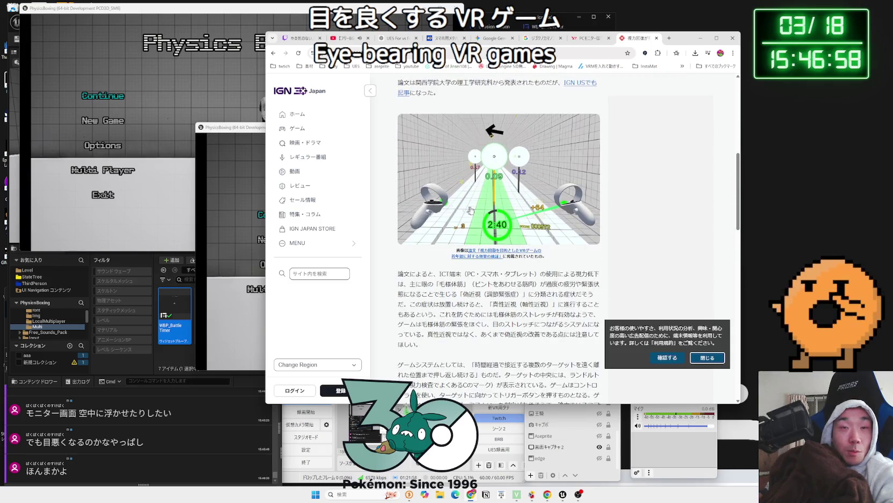
scroll(471, 210, "up", 4)
scroll(514, 254, "down", 2)
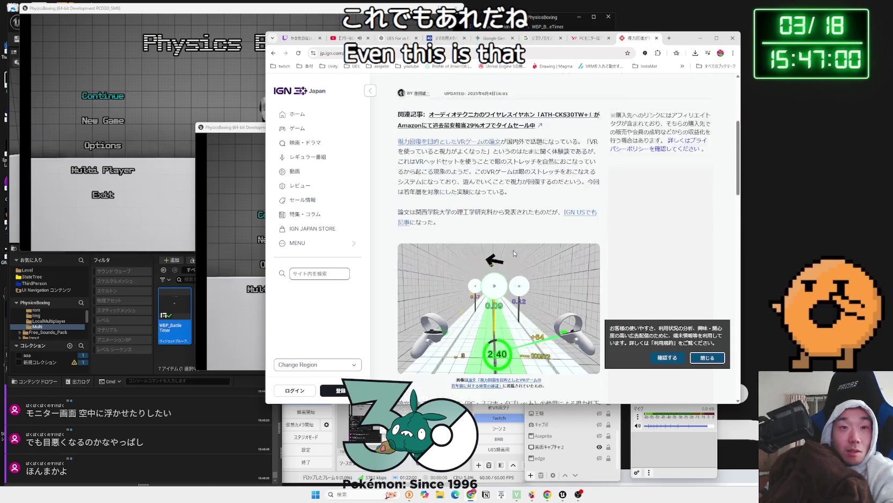
scroll(514, 252, "down", 3)
key("alt+Left")
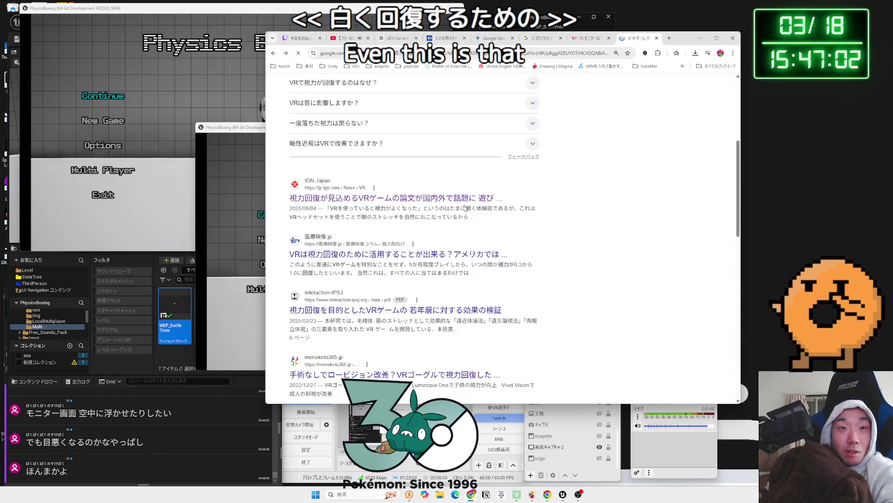
Read the メガネのツチヤ column on VR and eyesight, then close the search results tab
scroll(440, 243, "down", 5)
scroll(440, 242, "down", 1)
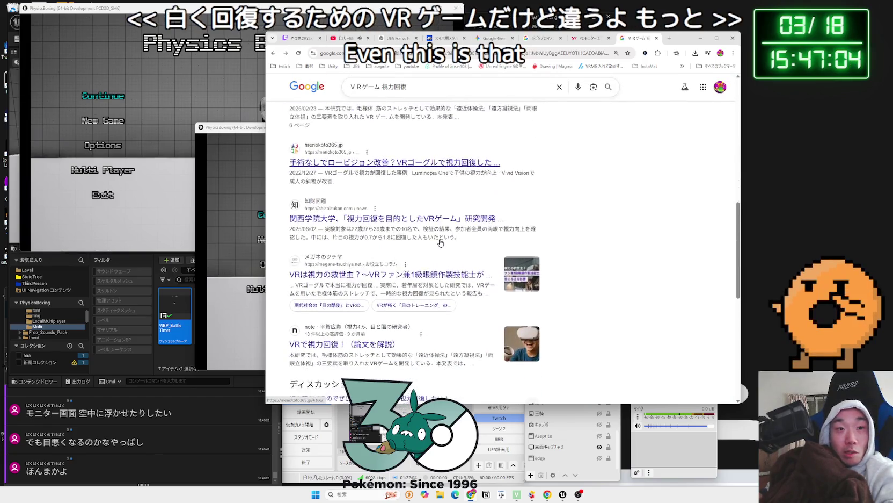
scroll(440, 243, "down", 3)
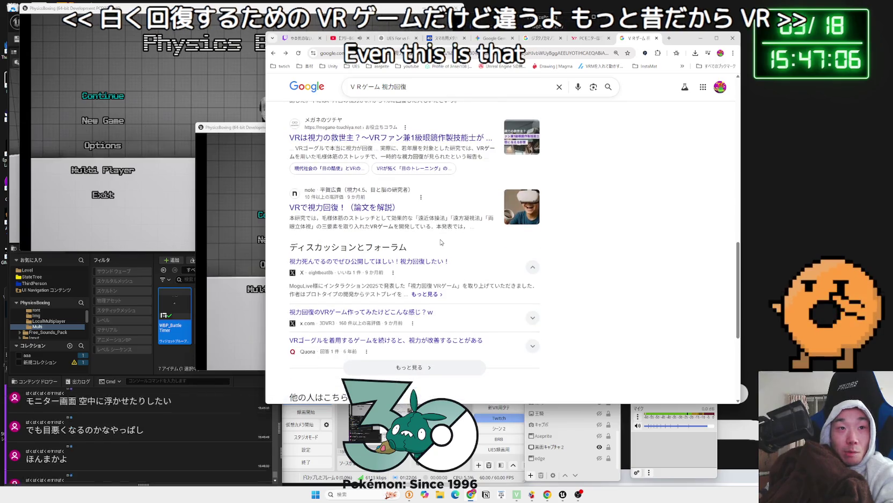
scroll(436, 219, "up", 1)
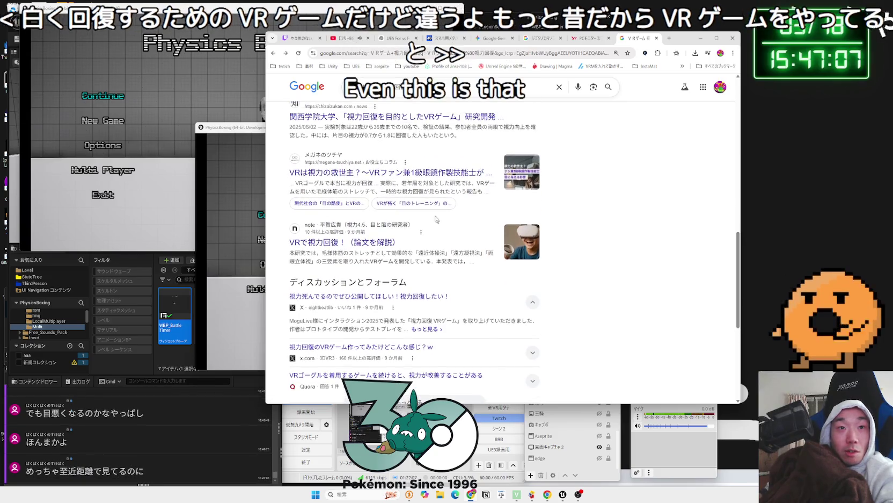
left_click(410, 172)
scroll(500, 253, "down", 5)
scroll(500, 252, "down", 15)
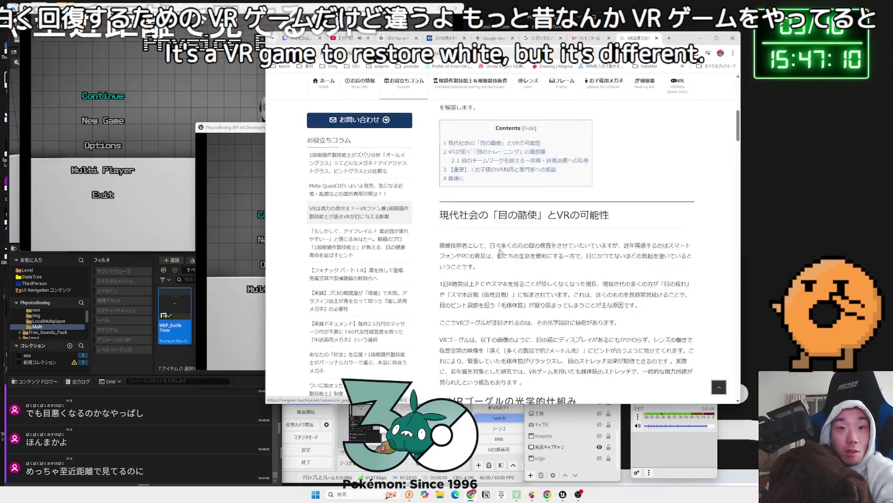
scroll(500, 250, "down", 3)
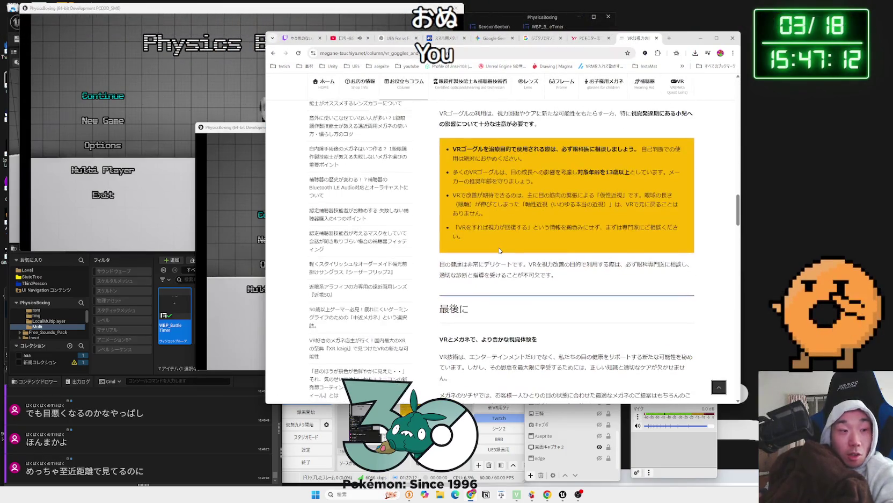
key("alt+Left")
scroll(499, 251, "down", 5)
scroll(499, 250, "up", 10)
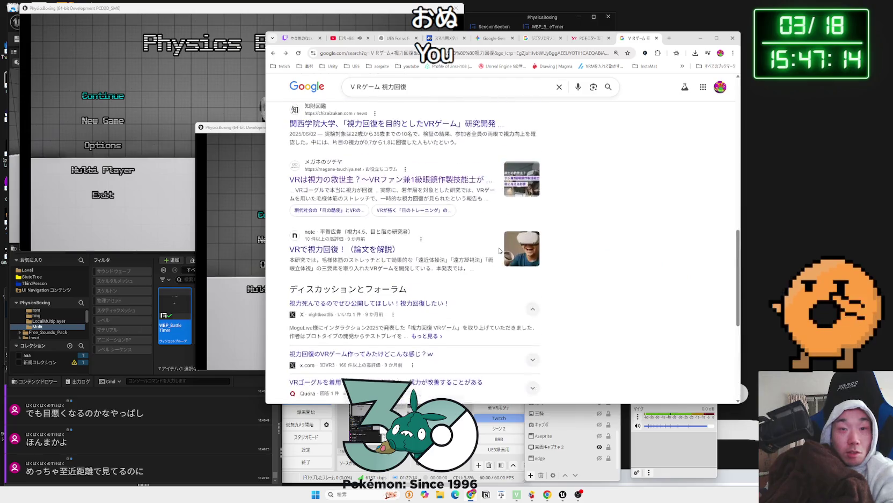
left_click(657, 39)
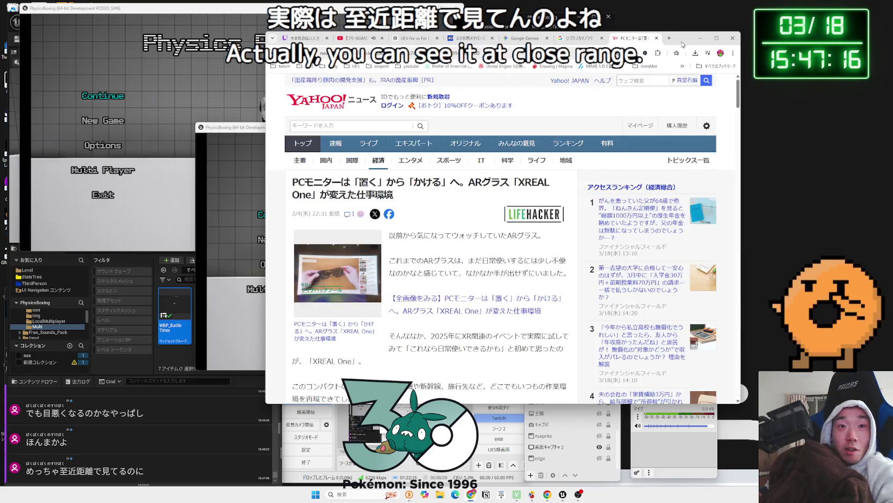
Choose Multi Player in both PhysicsBoxing game windows and close the stray Explorer window
left_click_drag(657, 39, 772, 26)
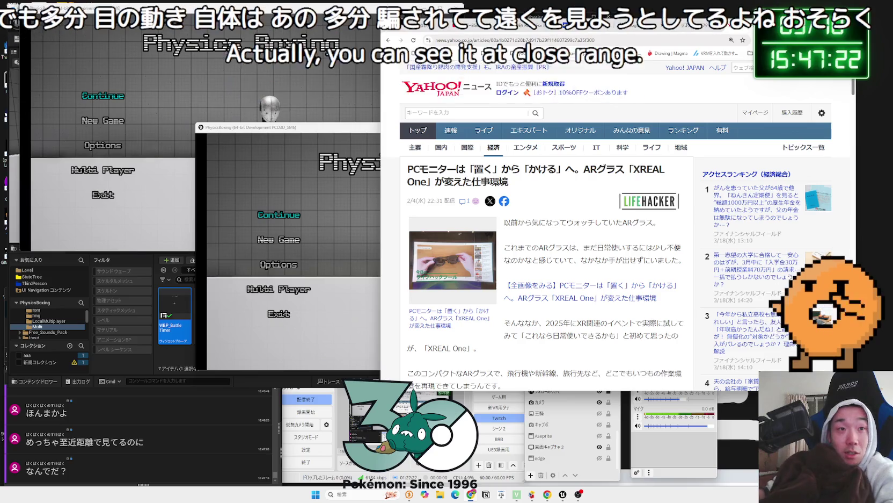
left_click_drag(337, 133, 586, 72)
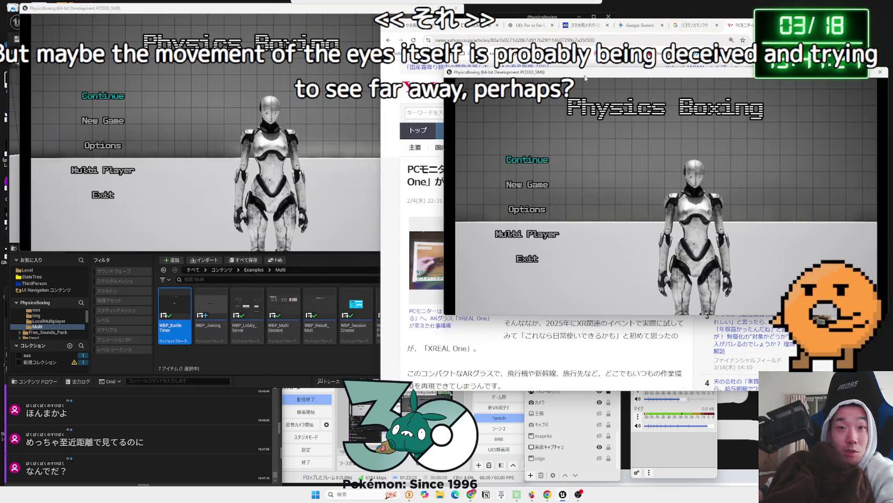
left_click(525, 236)
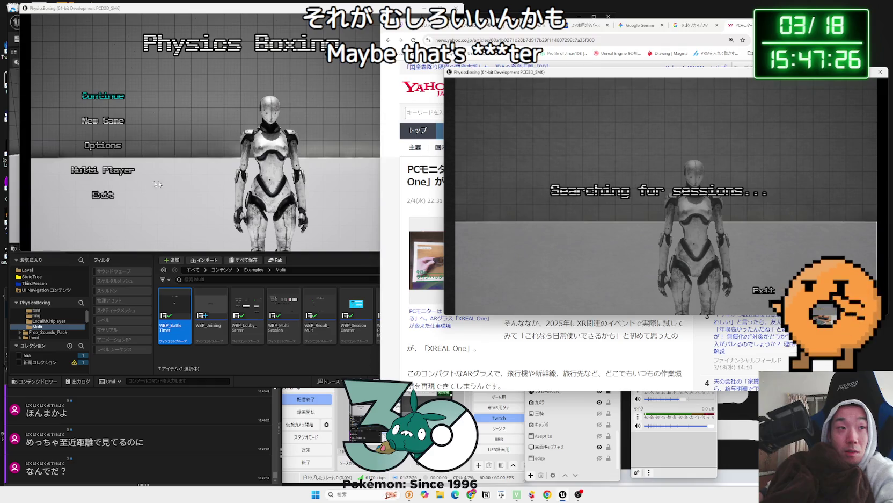
left_click(201, 164)
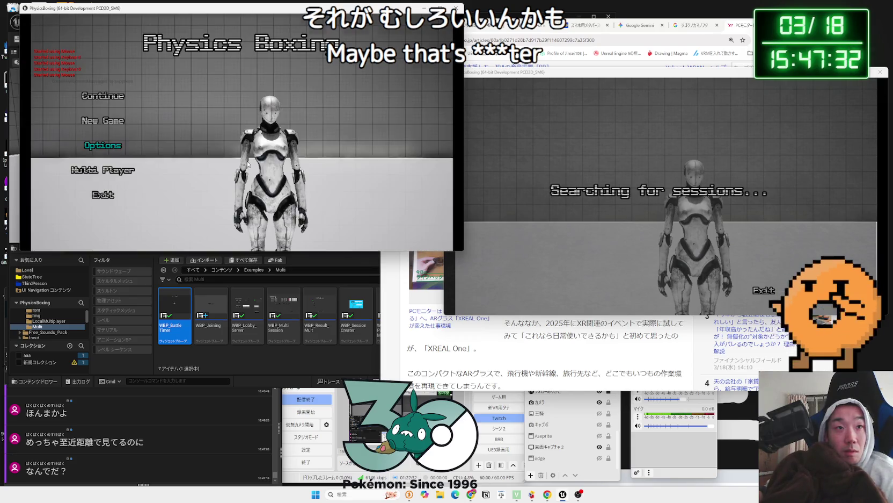
left_click(133, 173)
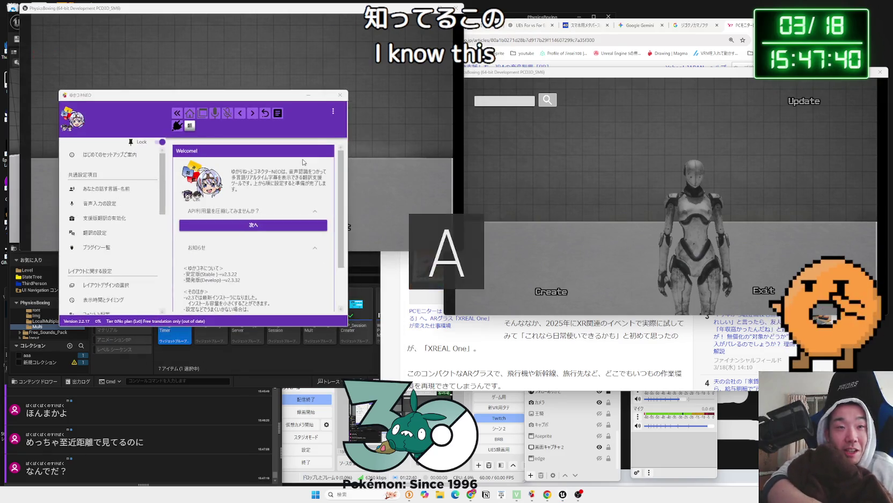
key("super+e")
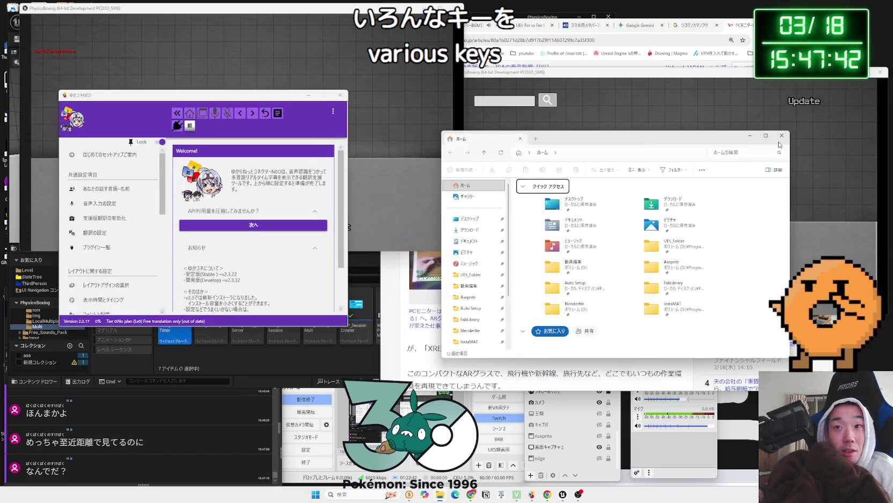
left_click(782, 135)
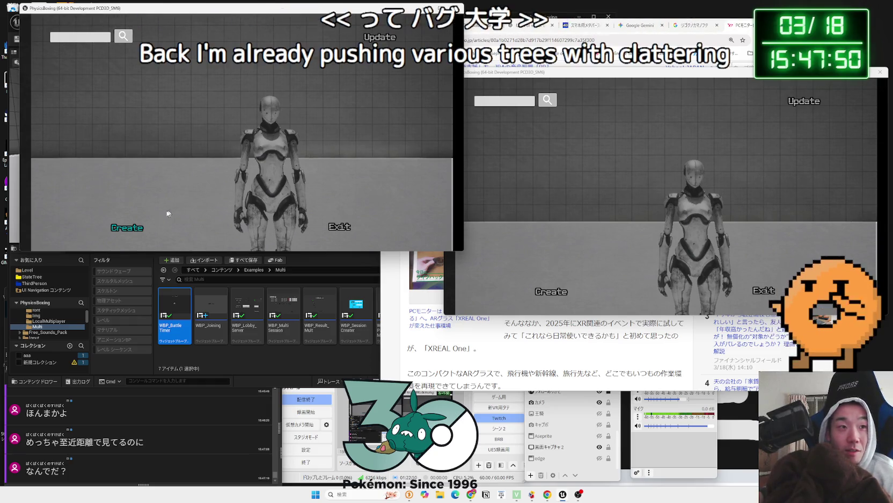
Create a server in the left game, then refresh the session list in the right game
left_click(135, 228)
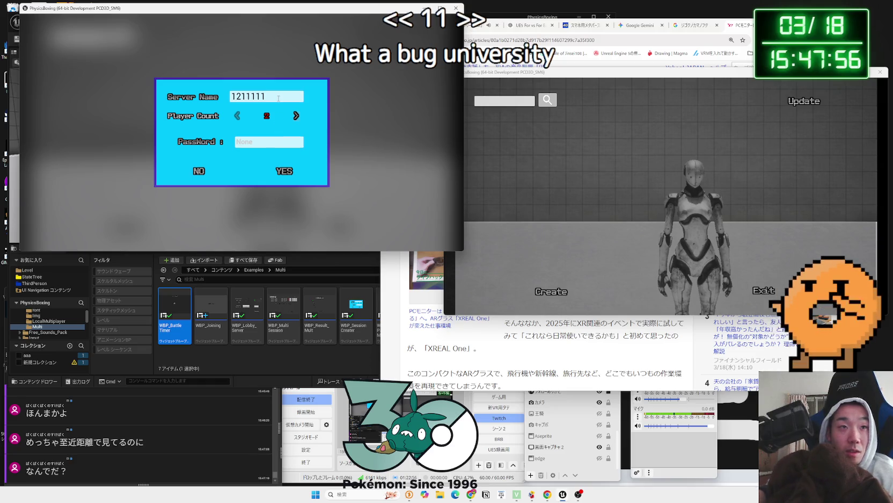
key("BackSpace")
key("BackSpace")
key("BackSpace")
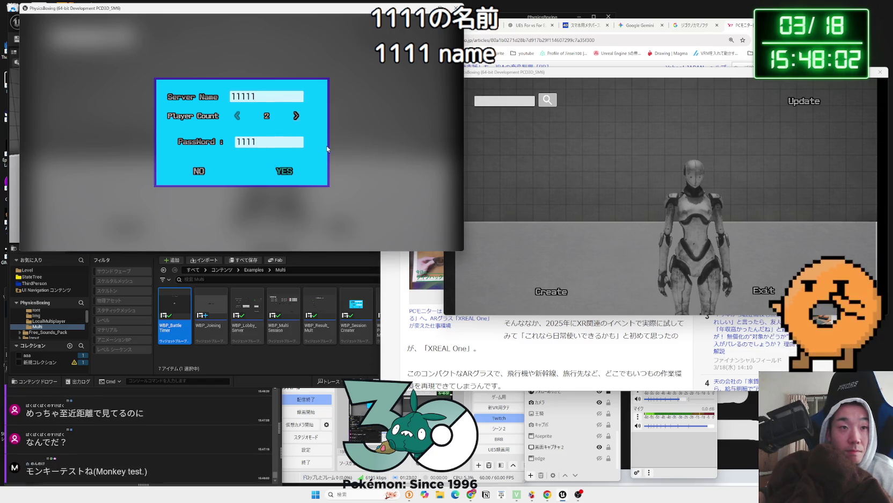
key("alt+Tab")
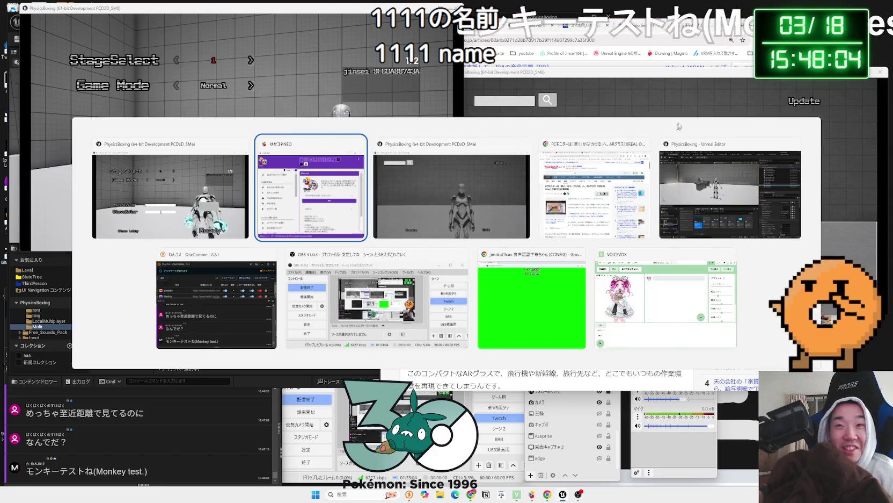
left_click(579, 86)
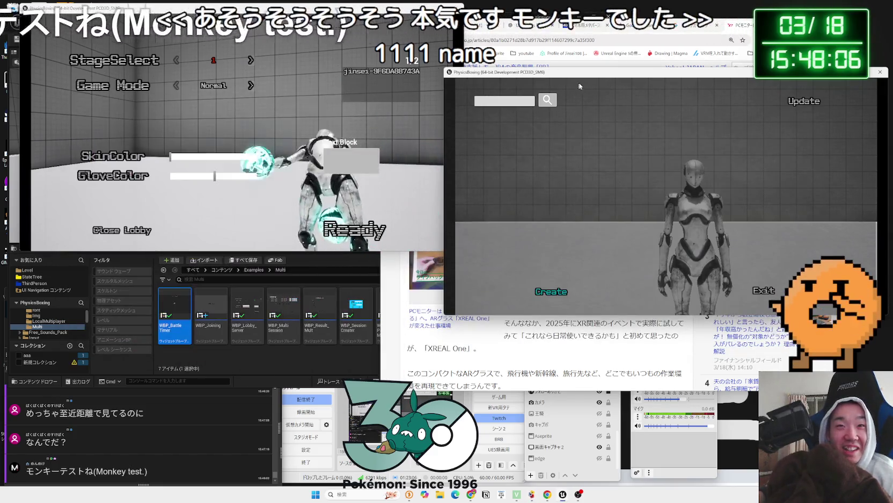
mouse_move(579, 86)
left_mouse_down()
mouse_move(548, 85)
mouse_move(586, 82)
left_mouse_up()
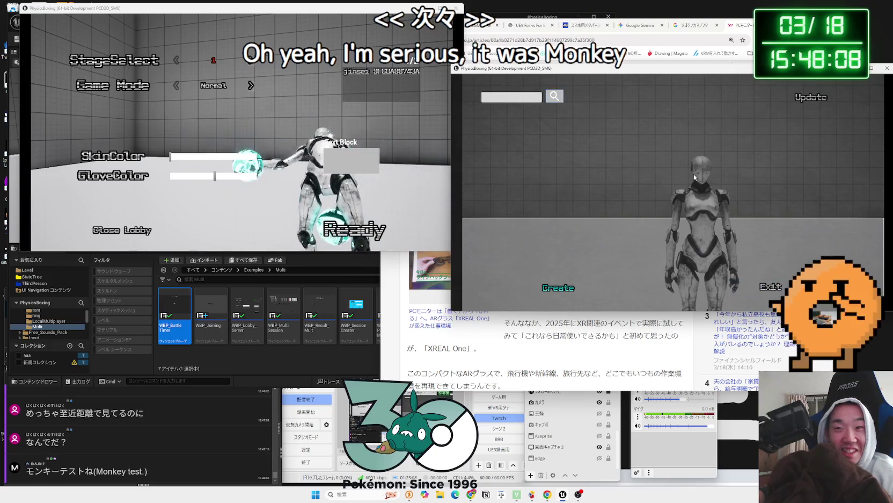
type("a")
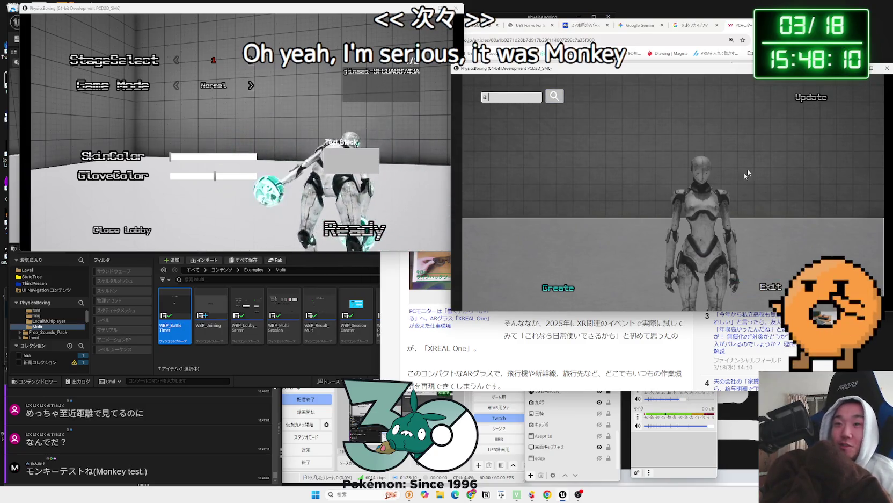
left_click(801, 100)
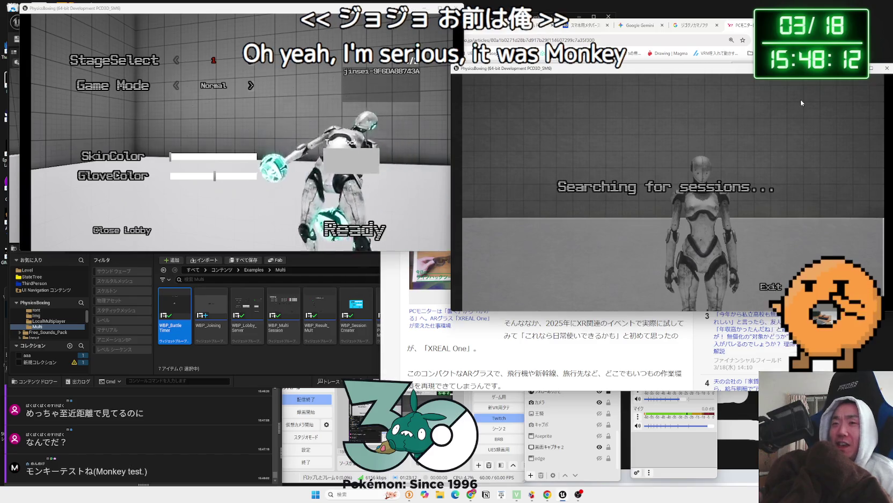
left_click_drag(644, 68, 596, 63)
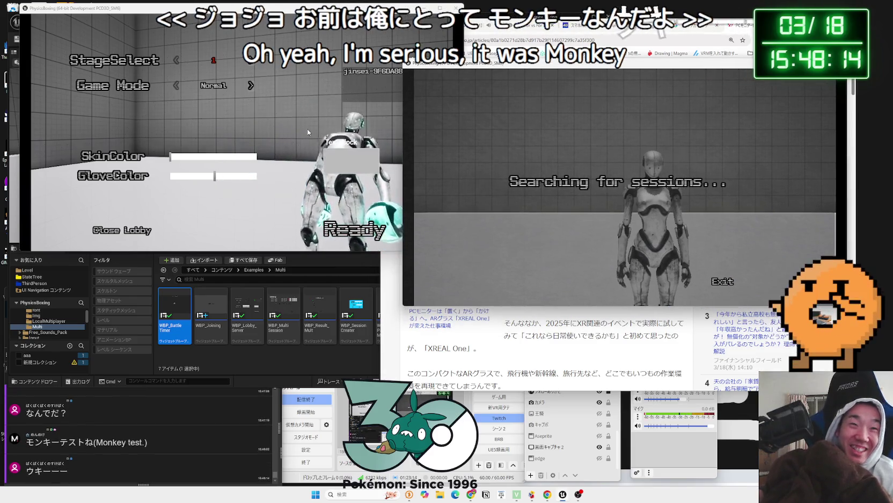
Bring the paused lobby window back to the front and close its pause menu
left_click(307, 129)
key("Escape")
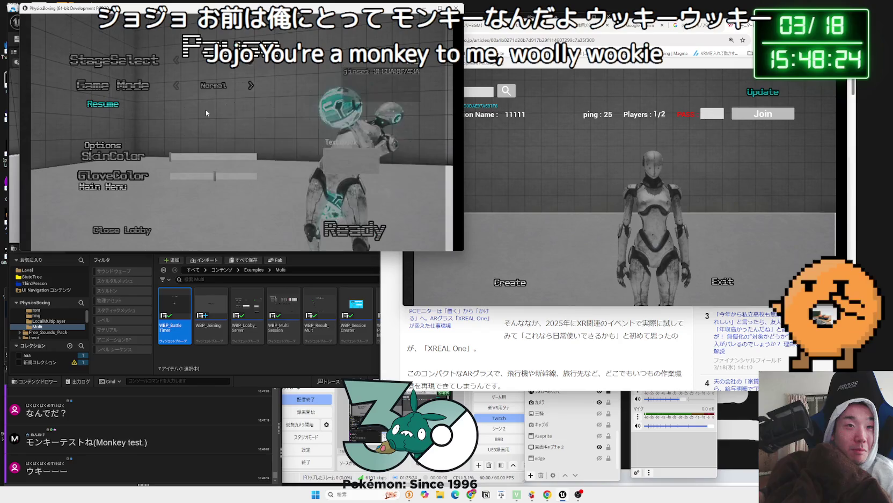
key("alt+Tab")
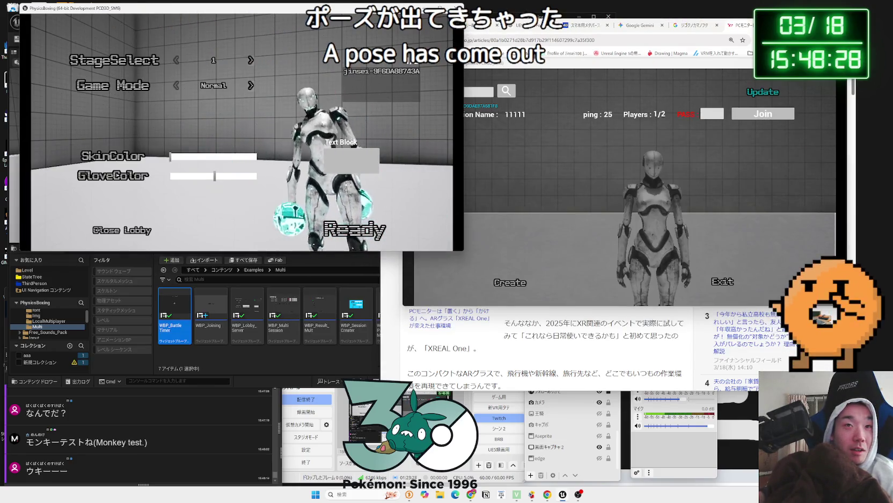
key("Escape")
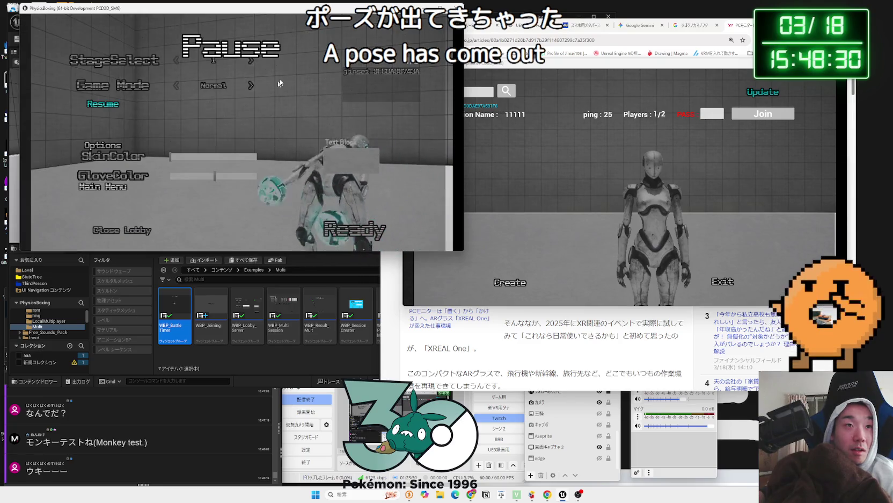
key("alt+Tab")
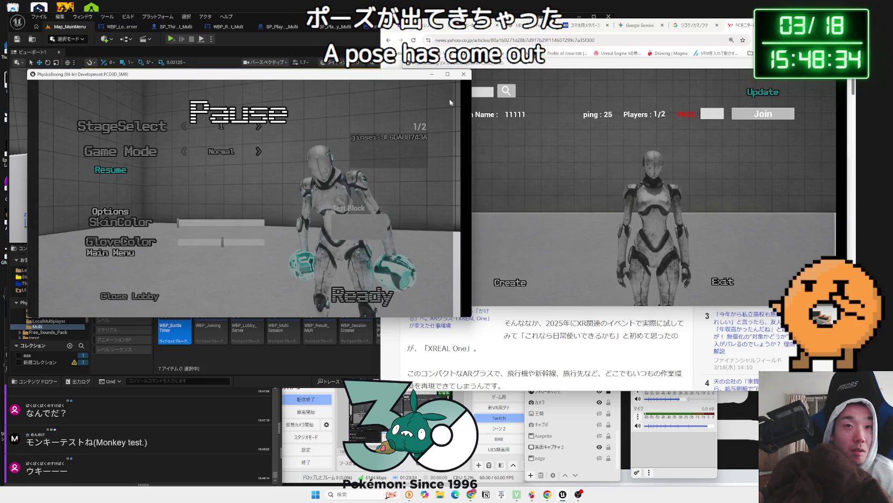
key("Escape")
left_click(334, 62)
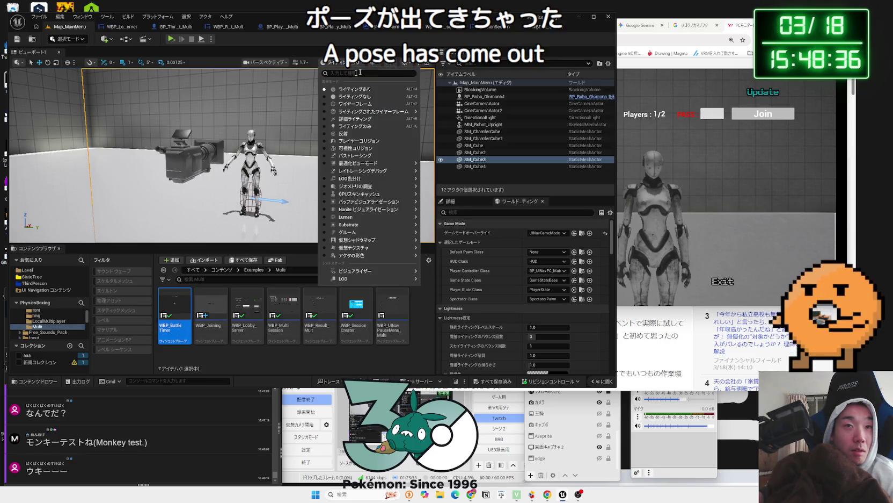
left_click(646, 59)
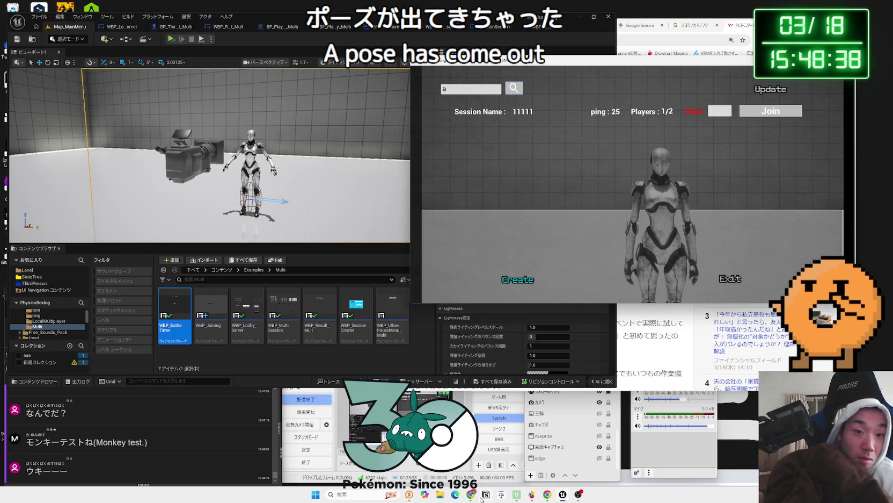
mouse_move(563, 495)
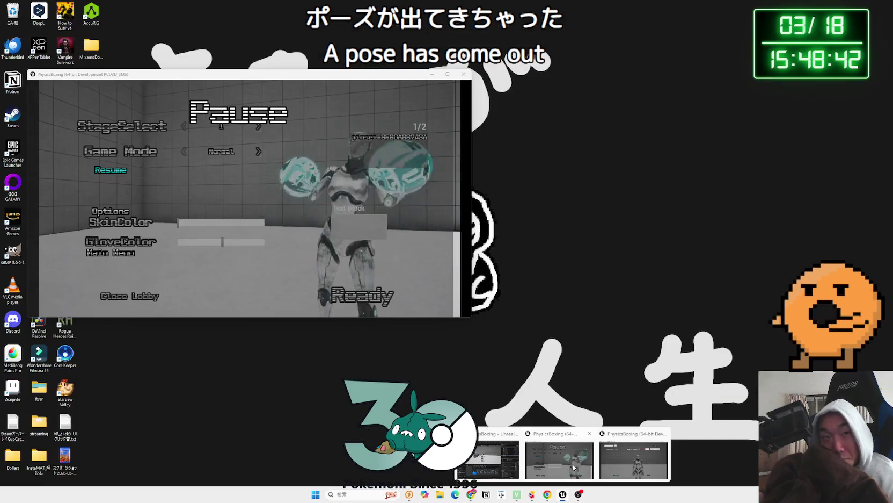
left_click(573, 467)
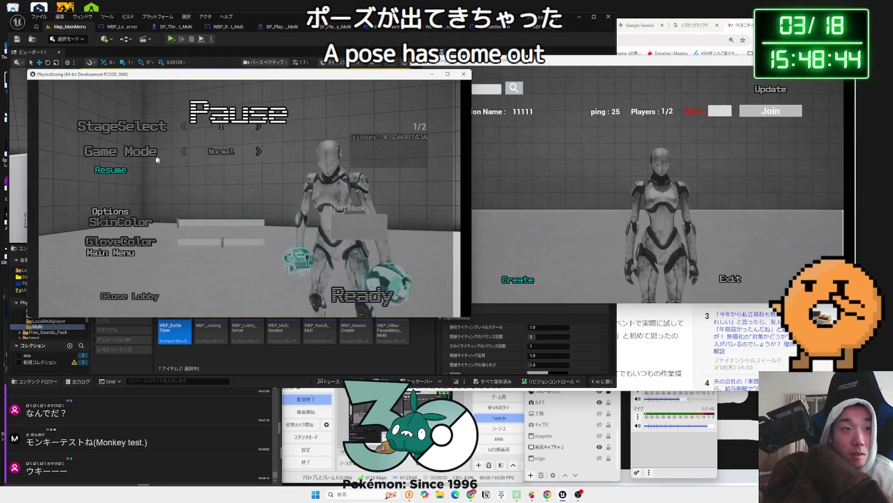
key("Escape")
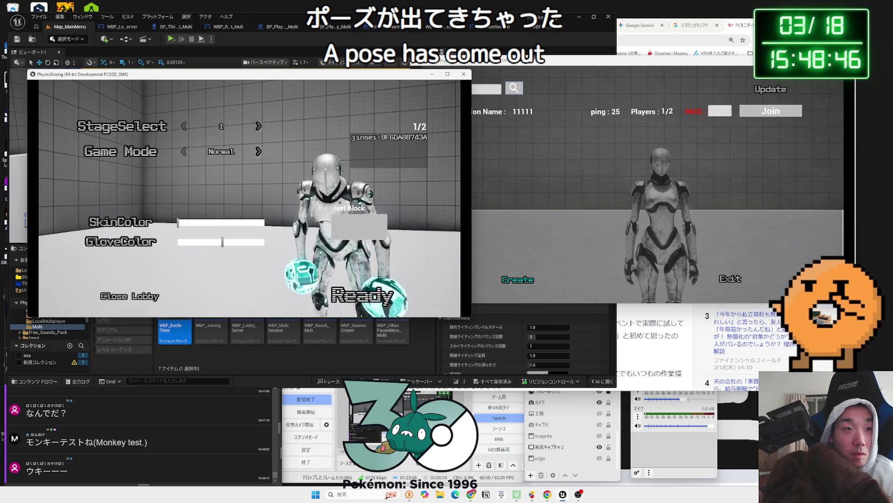
key("alt+Tab")
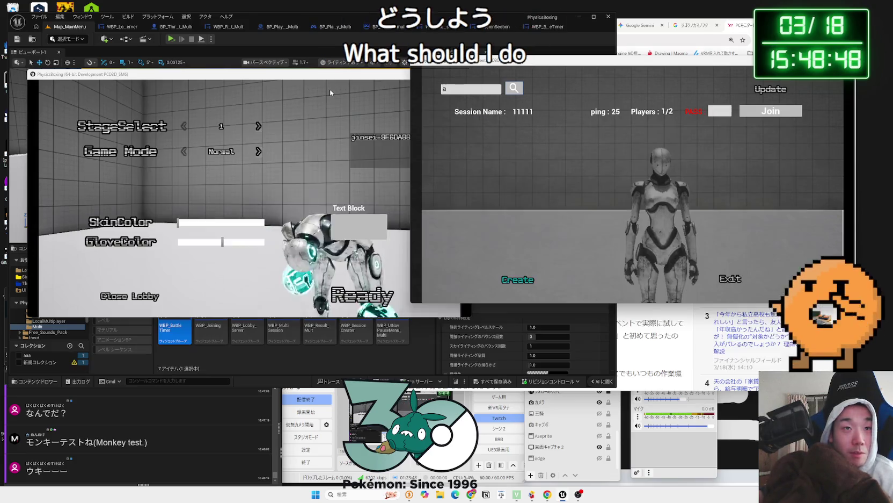
Set StageSelect to 2, try joining session 11111, dismiss the wrong-password error, and search again
left_click(261, 180)
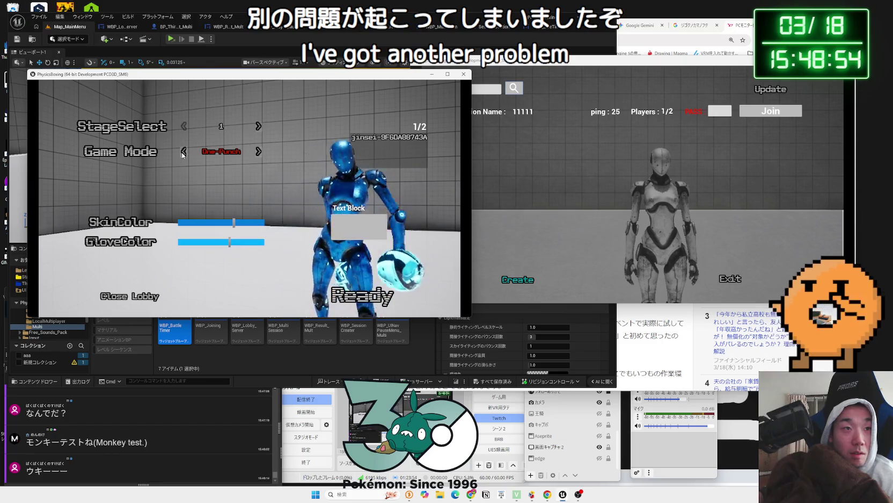
left_click(257, 127)
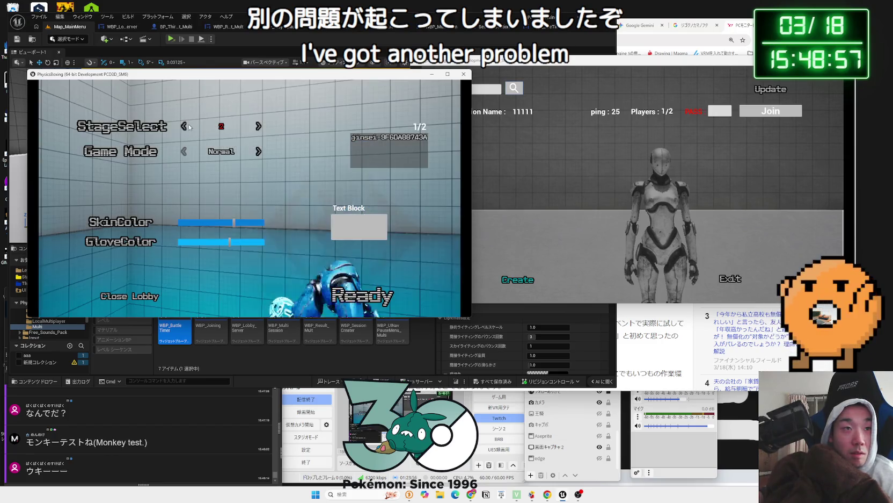
left_click(662, 164)
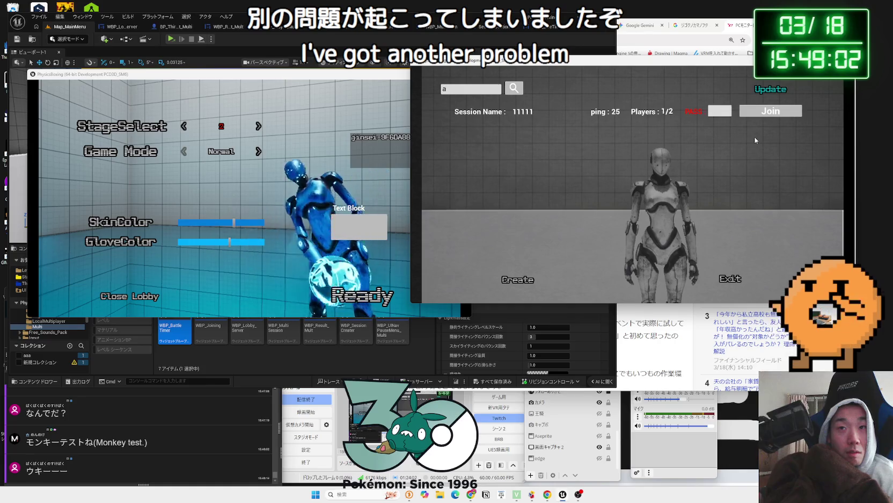
left_click(757, 111)
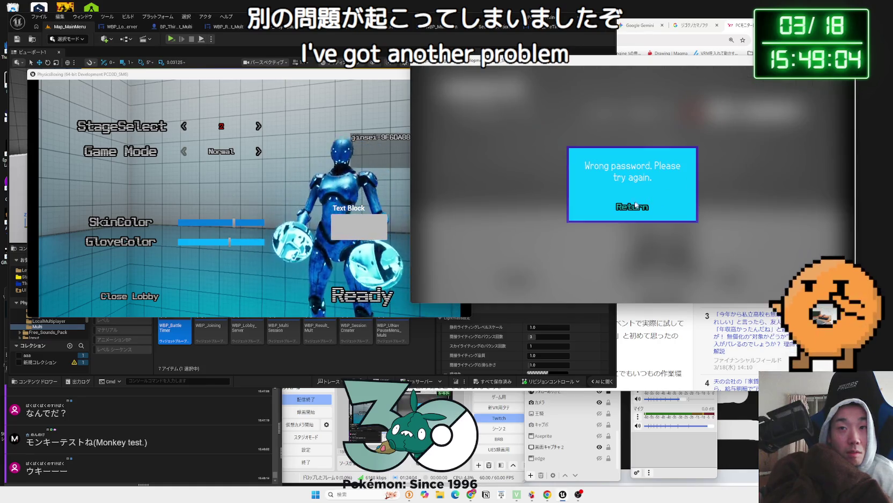
left_click(748, 290)
left_click(765, 114)
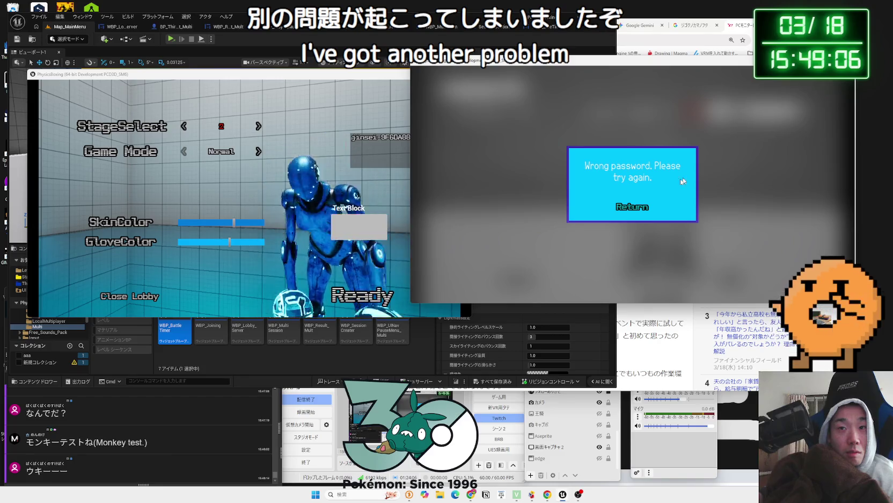
left_click(633, 209)
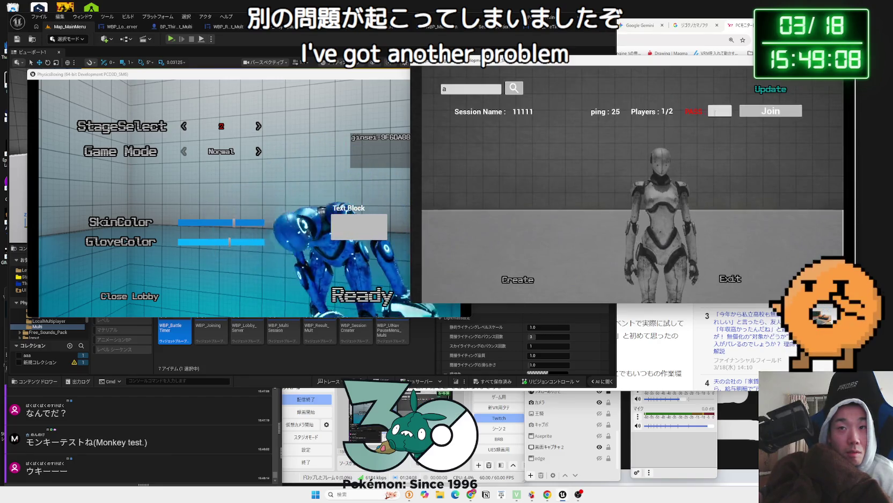
left_click(519, 92)
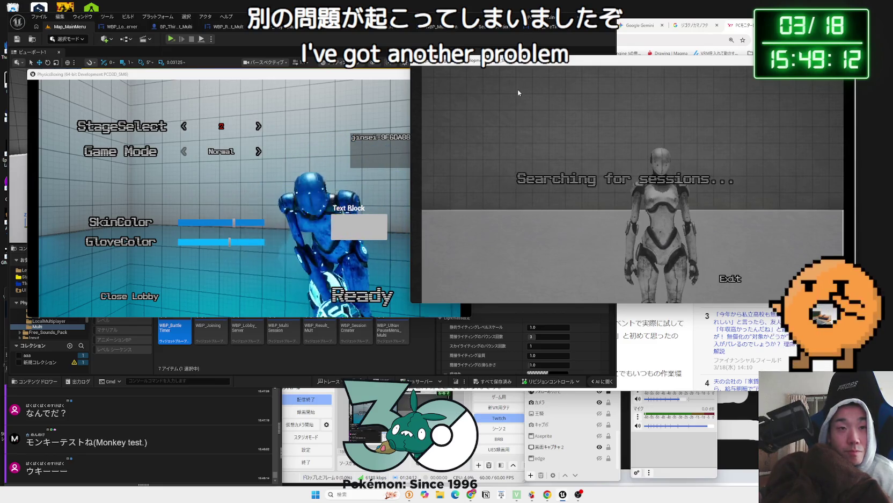
left_click_drag(292, 76, 280, 68)
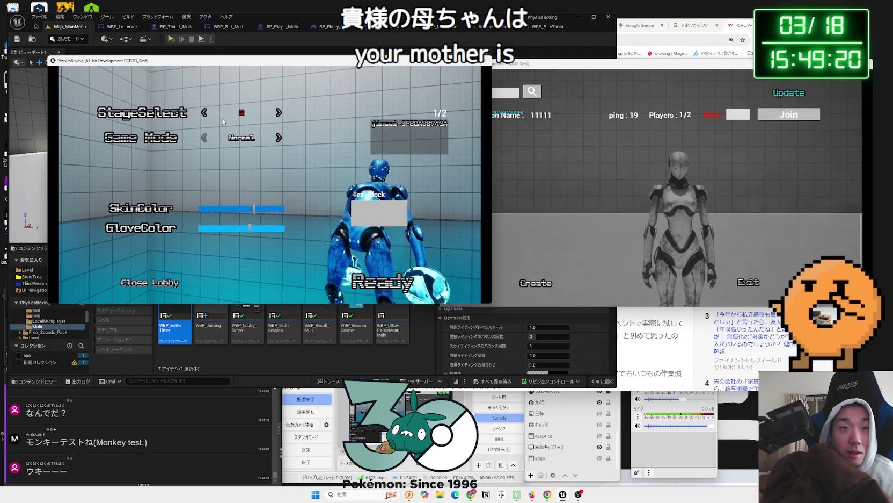
Set the lobby game's video resolution to 1920 x 1080 and apply it
key("Escape")
left_click(153, 203)
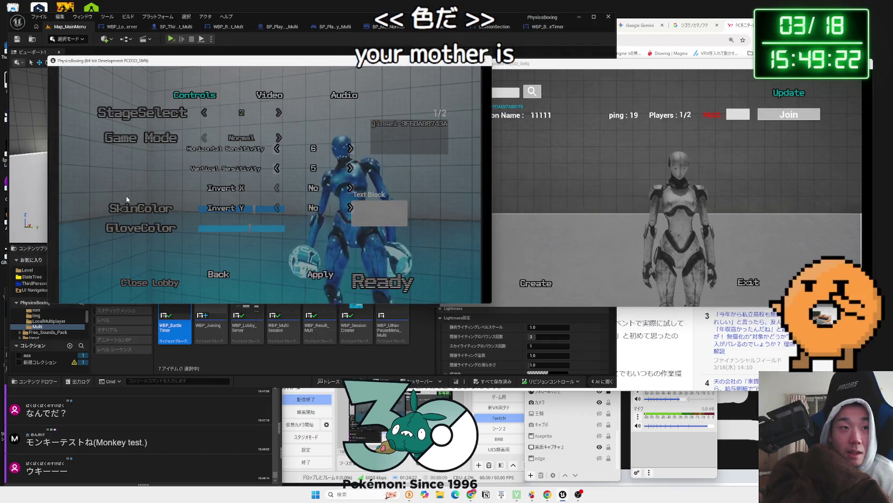
left_click(277, 101)
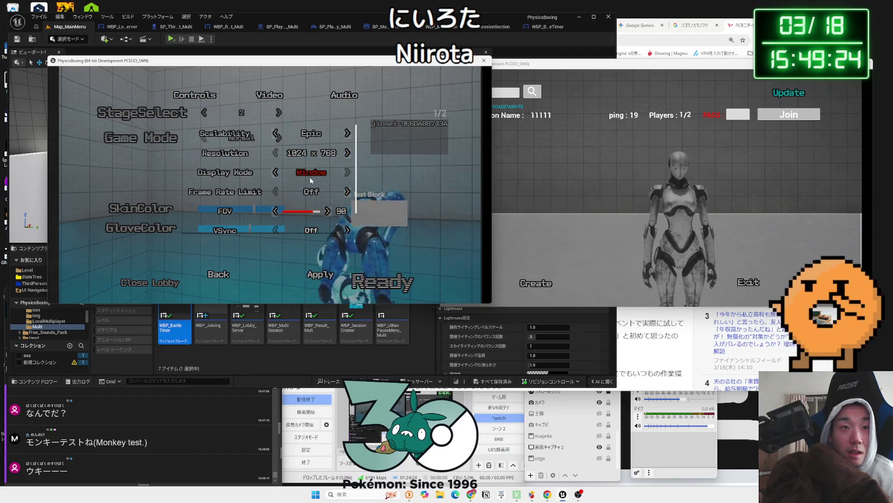
left_click(348, 153)
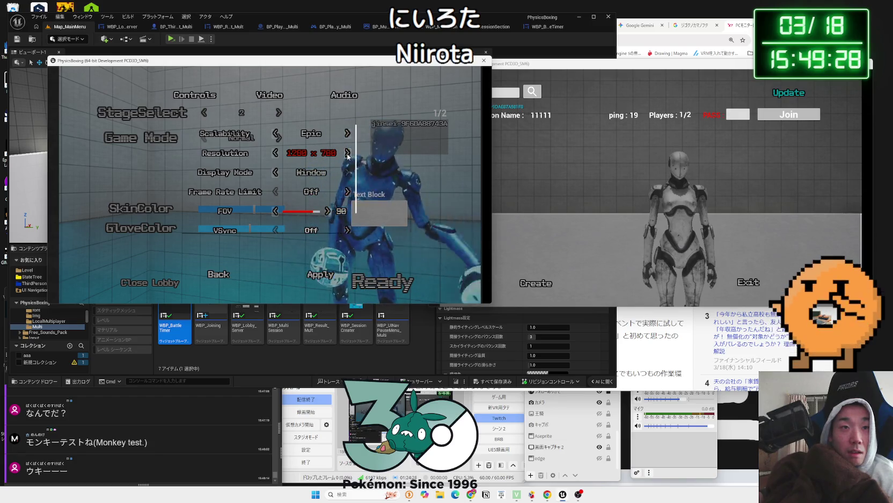
left_click(348, 153)
left_click(348, 153)
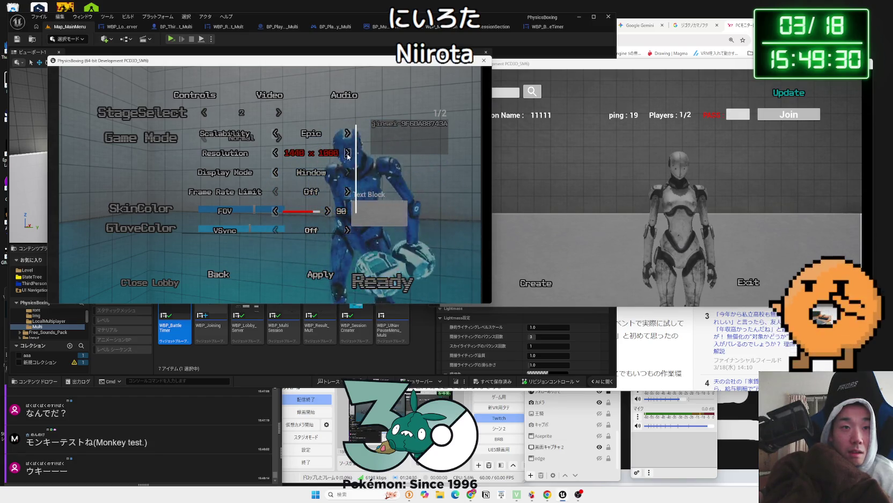
left_click(347, 153)
left_click(348, 153)
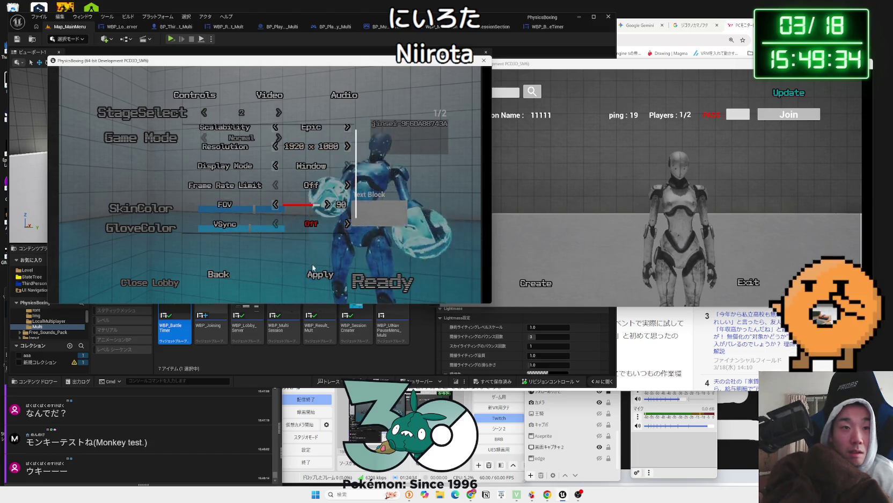
left_click(269, 272)
Close the options and pause menu to resume the lobby, then switch to the session browser
left_click(148, 185)
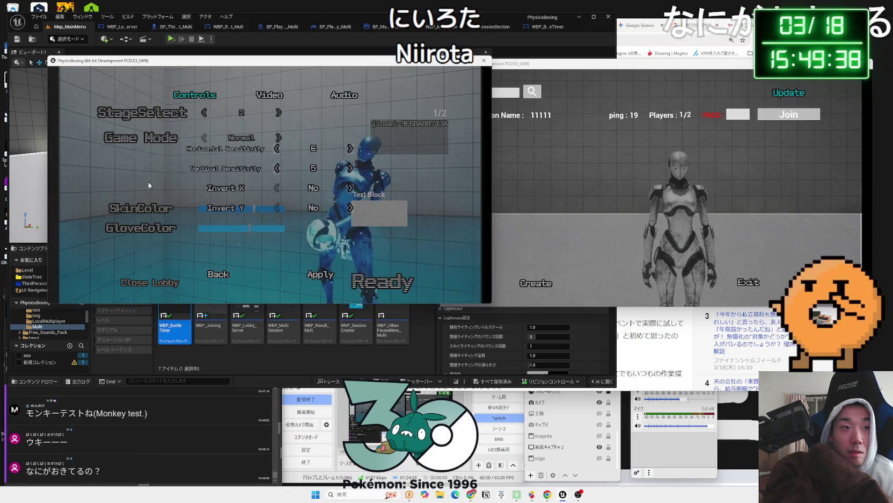
key("Escape")
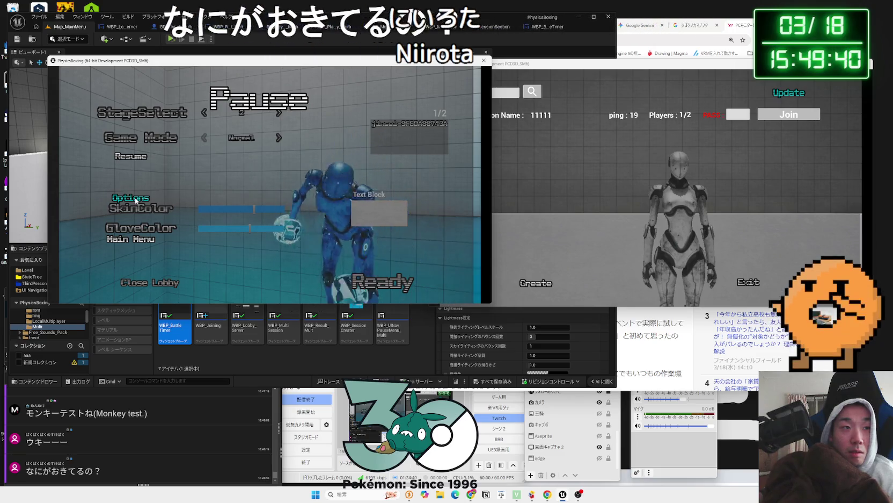
left_click(135, 197)
left_click(218, 277)
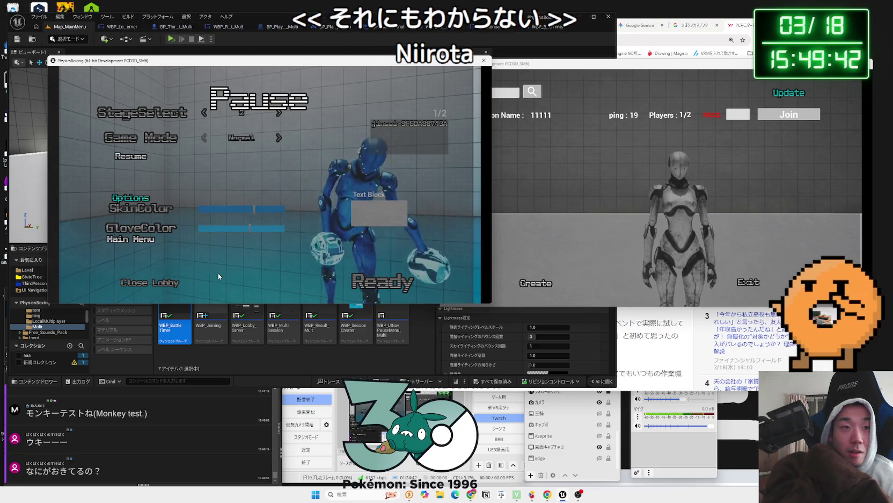
left_click(130, 156)
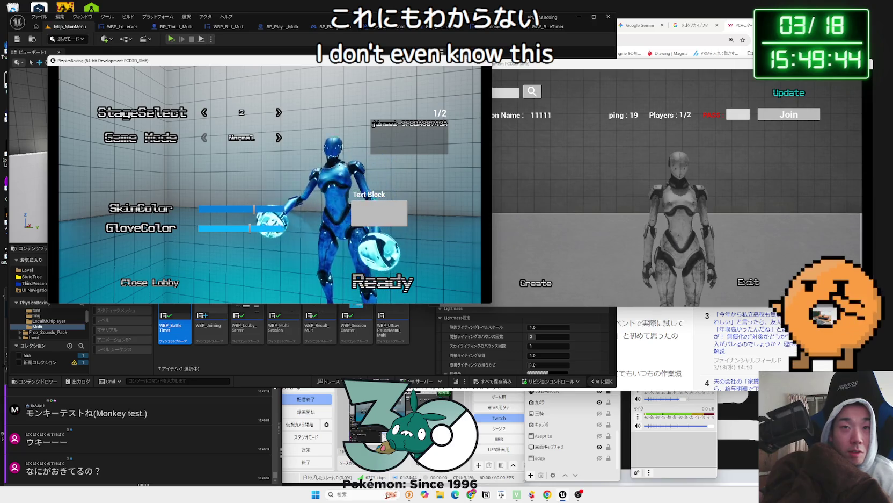
key("alt+Tab")
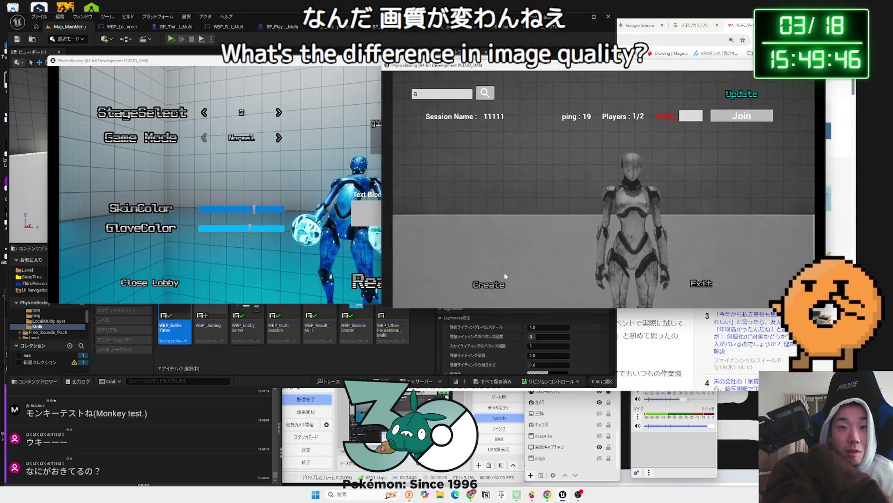
Retry joining session 11111 several times, dismissing wrong-password errors, and shift the session browser window left
left_click(489, 284)
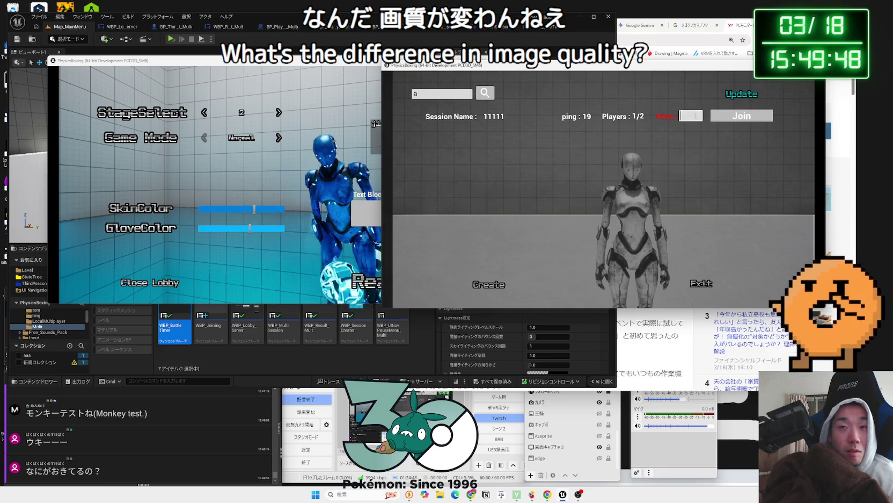
left_click(724, 118)
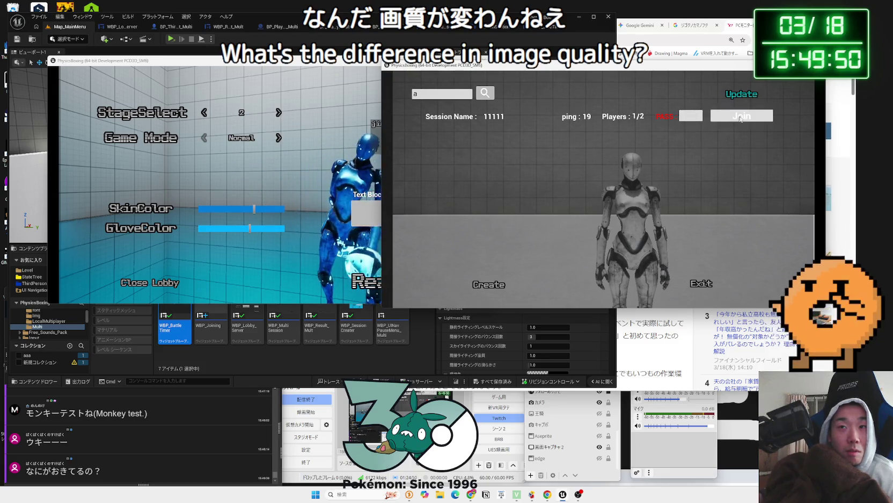
left_click(742, 118)
left_click(616, 212)
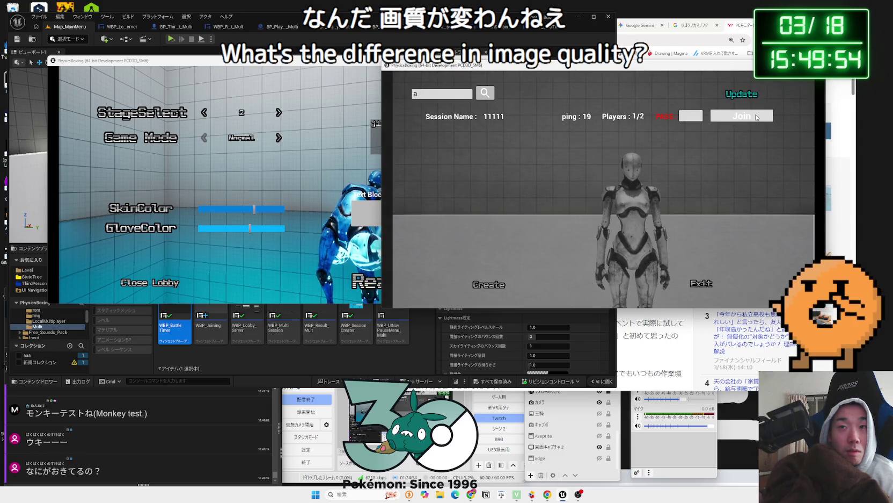
left_click_drag(683, 67, 678, 79)
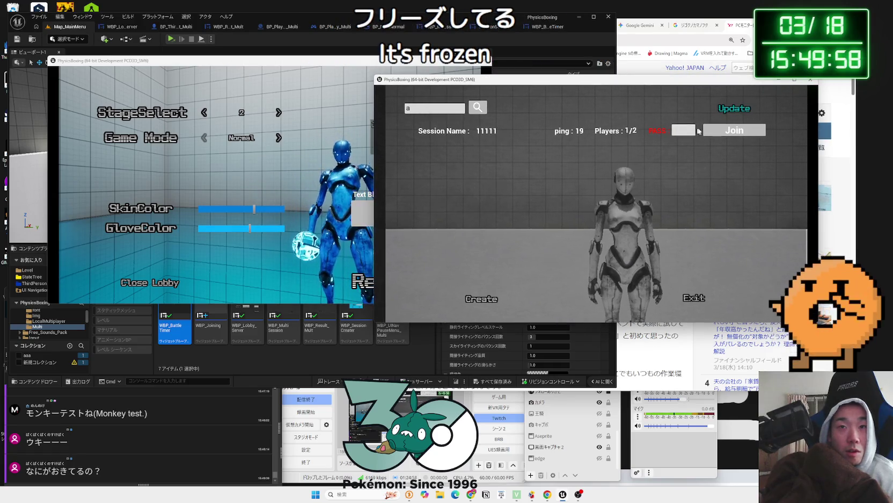
left_click(725, 131)
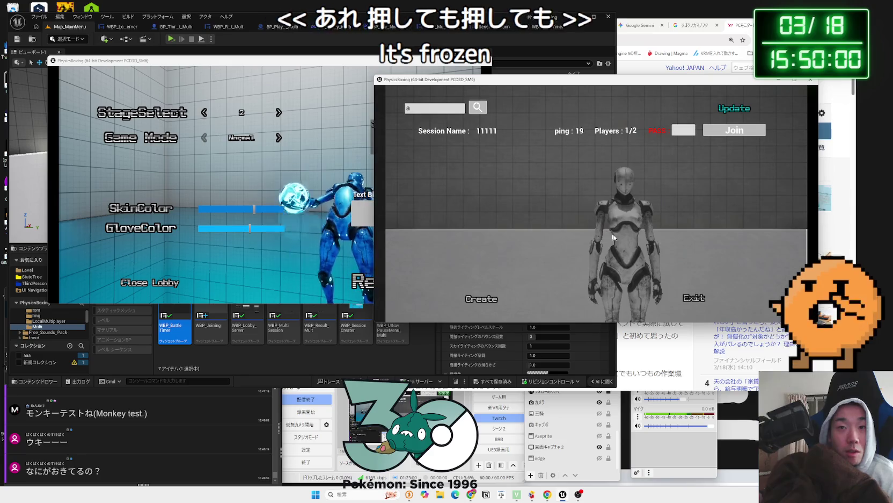
left_click(723, 135)
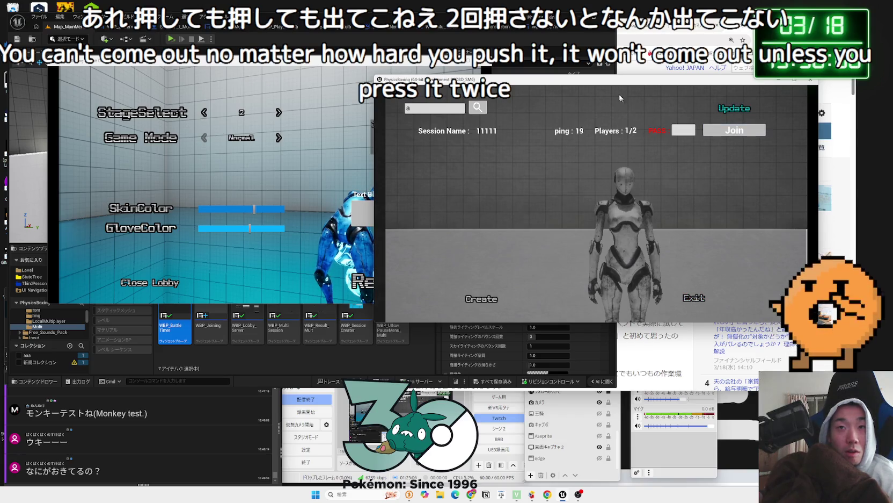
mouse_move(620, 79)
left_mouse_down()
mouse_move(554, 79)
mouse_move(590, 79)
left_mouse_up()
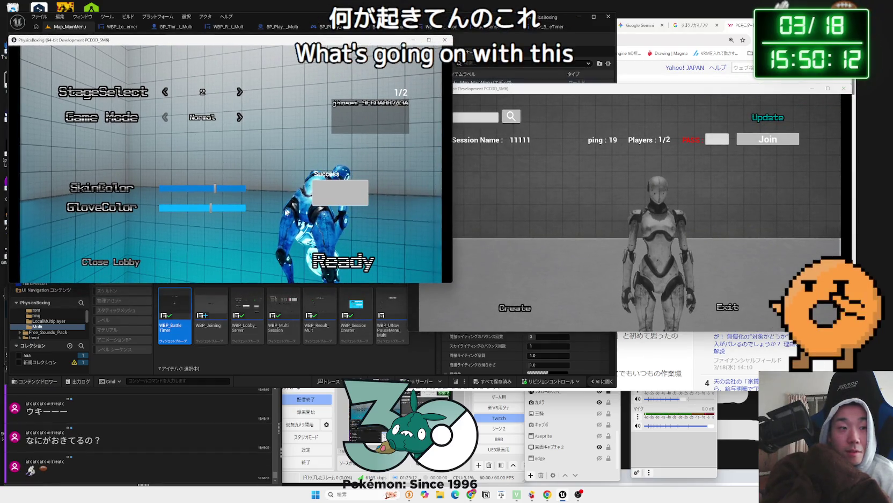
Leave the lobby for the main menu, check the multiplayer screen, and step the video resolution
left_click(127, 263)
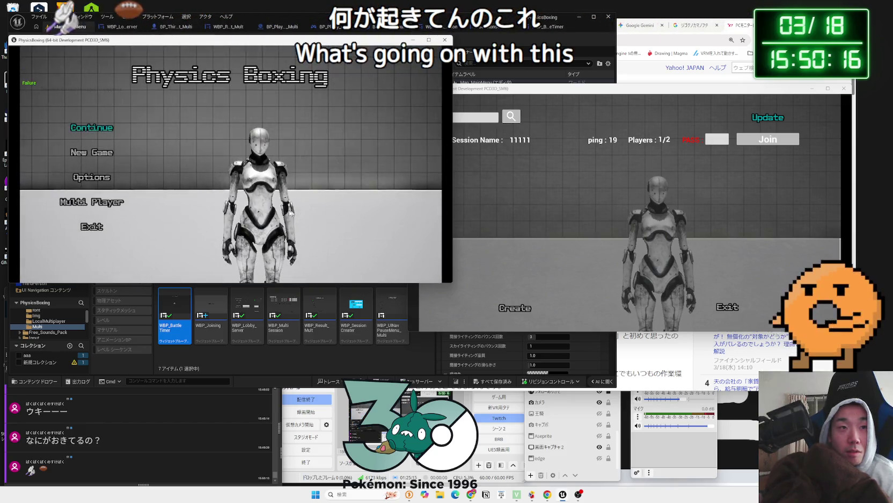
left_click(94, 205)
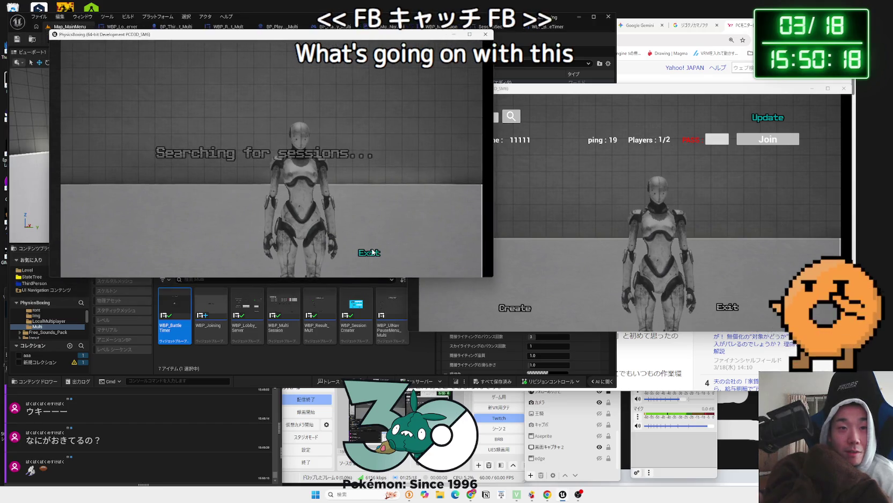
left_click(371, 252)
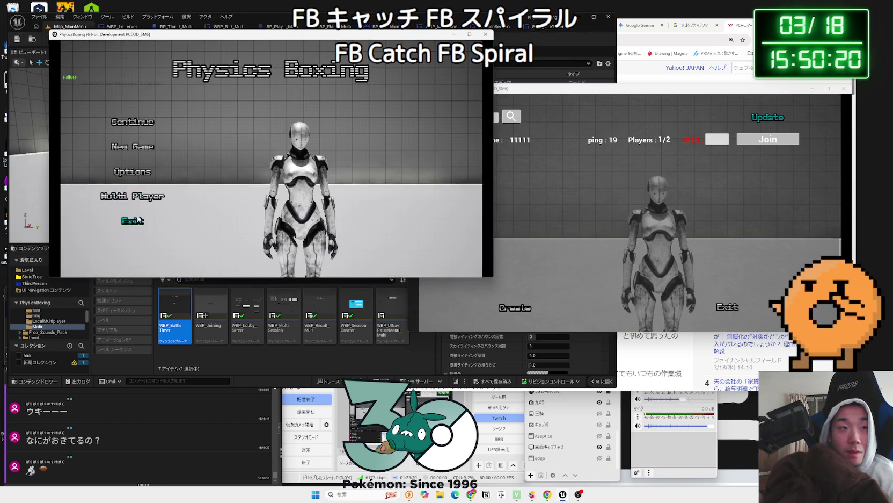
left_click(132, 196)
left_click(220, 251)
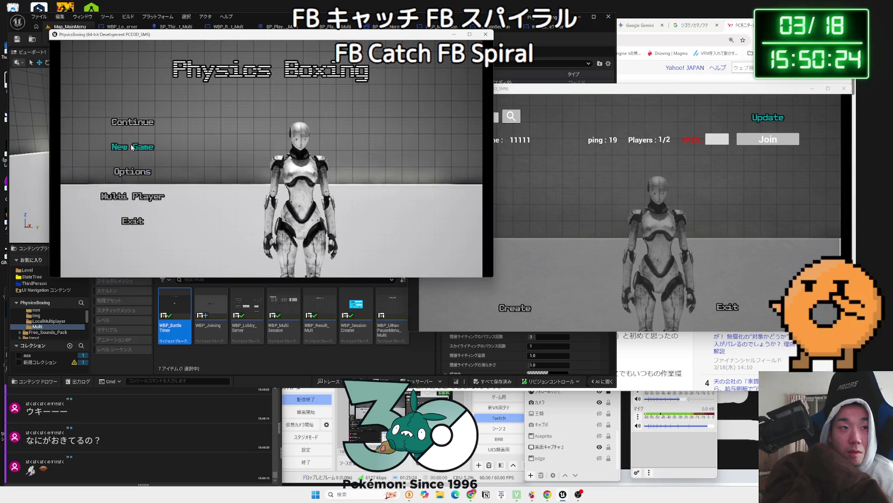
left_click(130, 175)
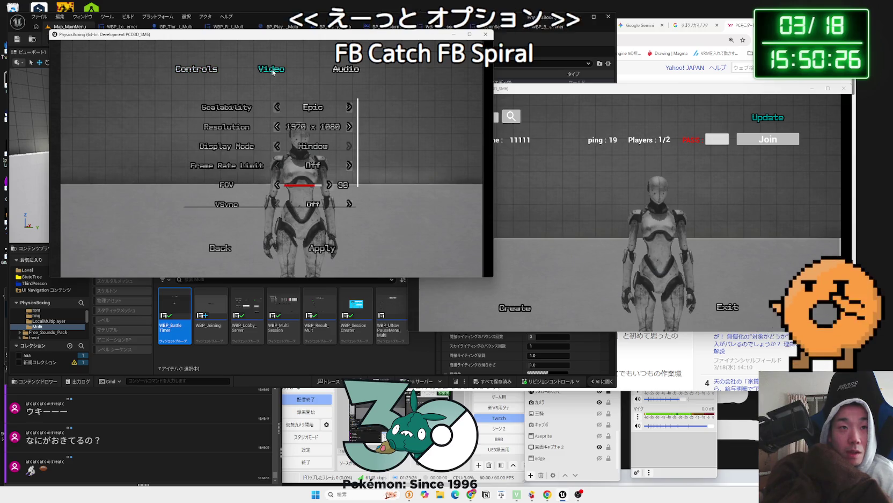
left_click(350, 126)
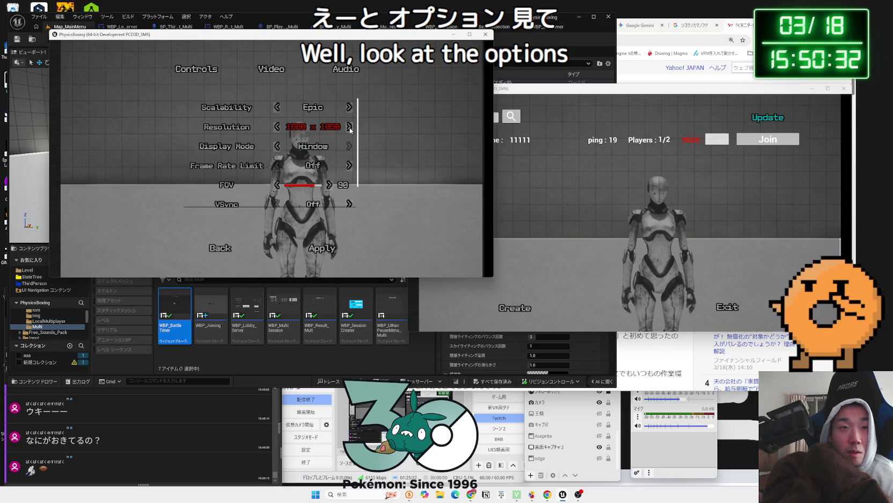
scroll(332, 207, "down", 1)
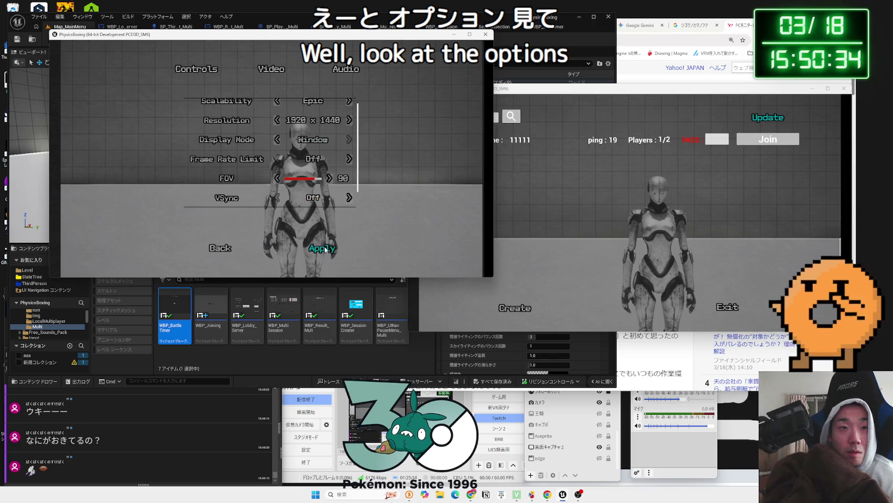
left_click(220, 248)
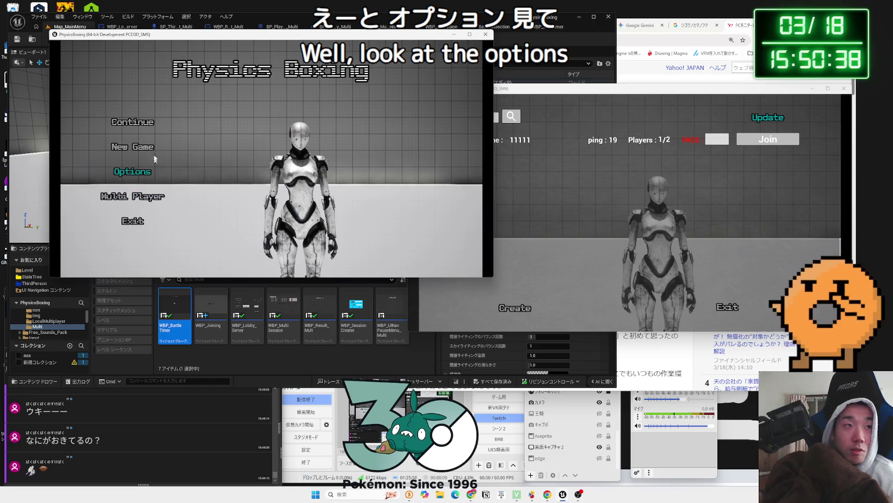
Cycle the resolution to 1920 x 1080, apply it, and quit the hosting game with YES
left_click(138, 196)
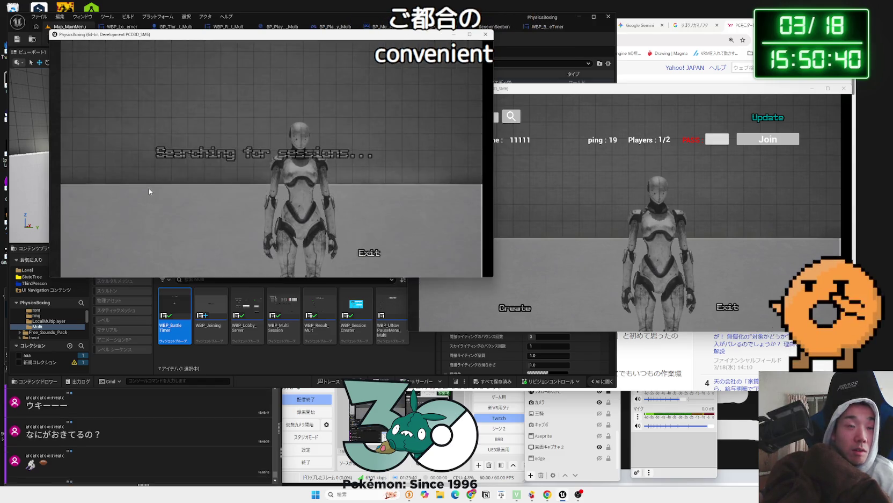
left_click(368, 256)
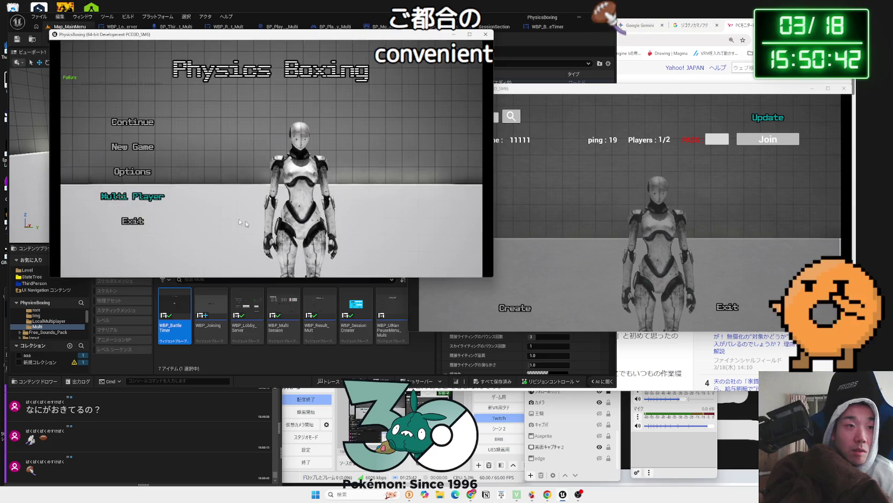
left_click(135, 172)
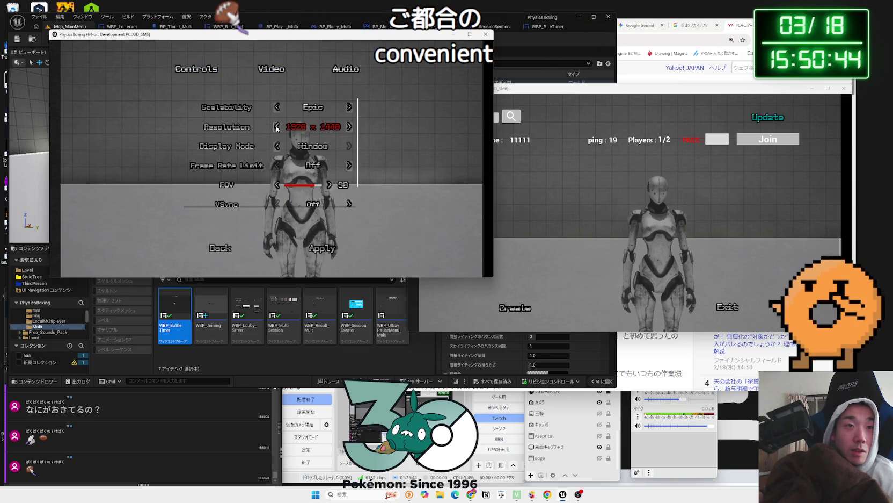
left_click(349, 127)
left_click(349, 127)
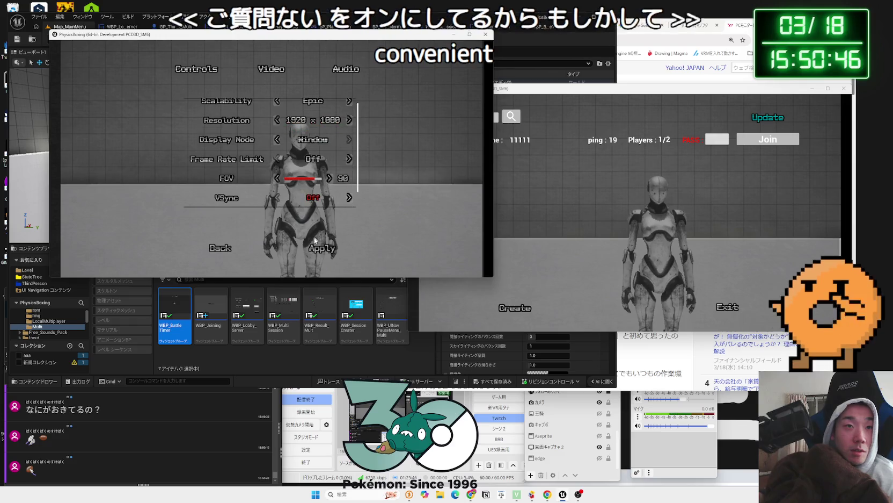
left_click(209, 248)
left_click(132, 220)
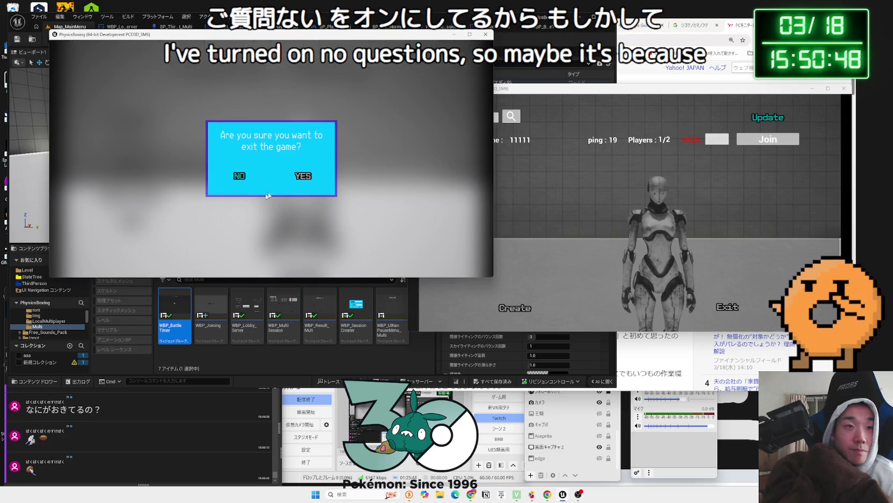
left_click(304, 173)
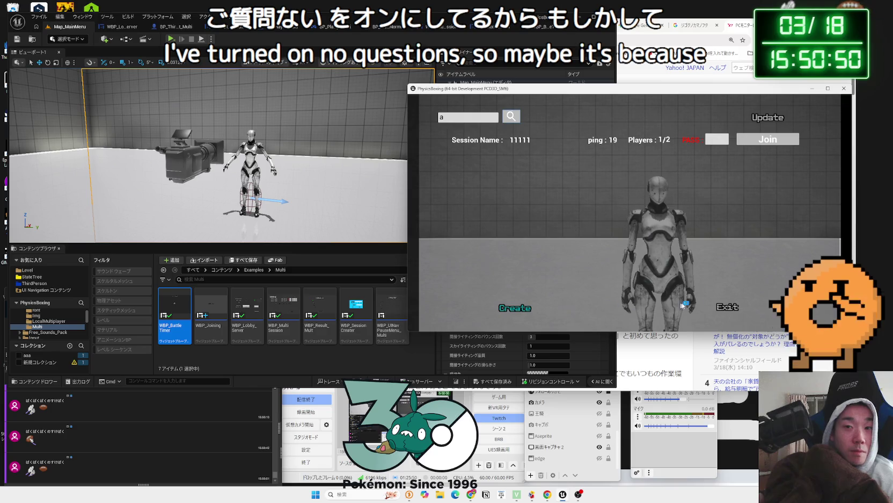
Exit the session browser, cancel quitting, shift the game window left, and start playing from Continue
left_click(729, 309)
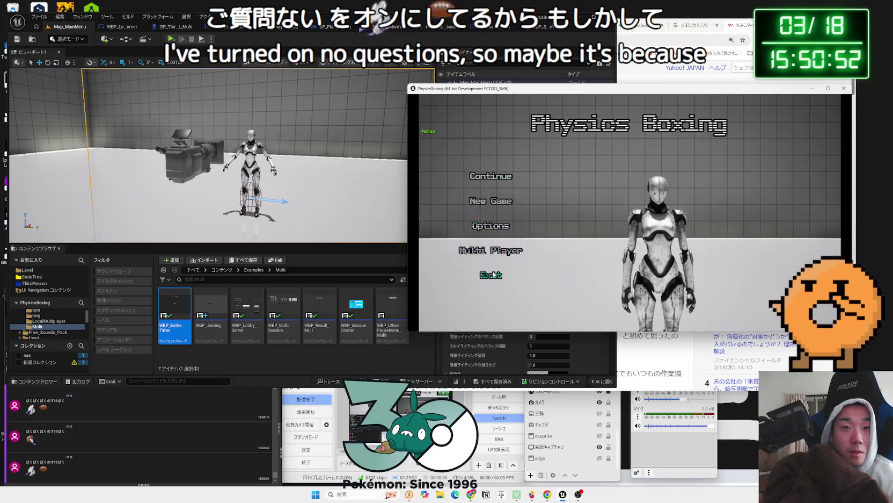
left_click(658, 278)
left_click(607, 235)
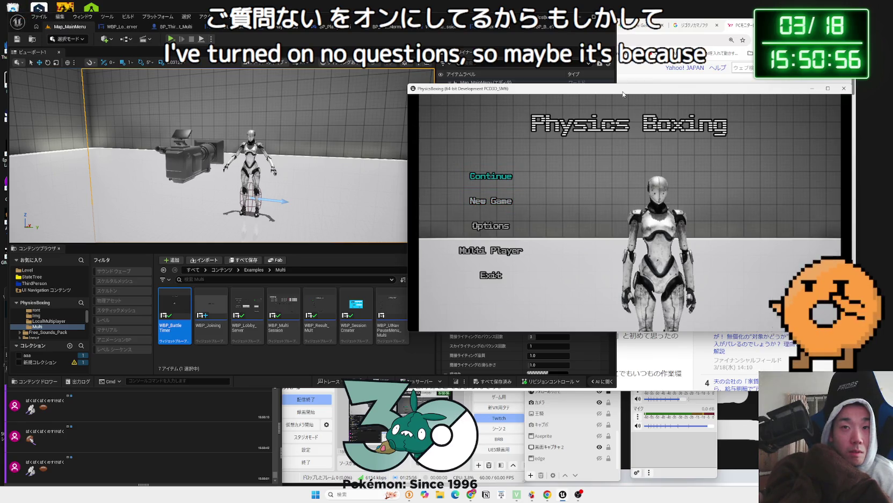
left_click_drag(623, 93, 515, 89)
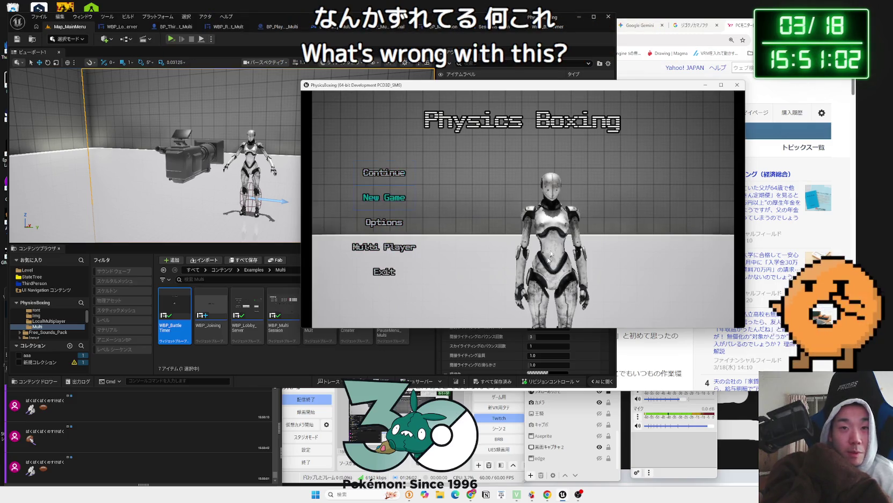
left_click_drag(483, 85, 416, 84)
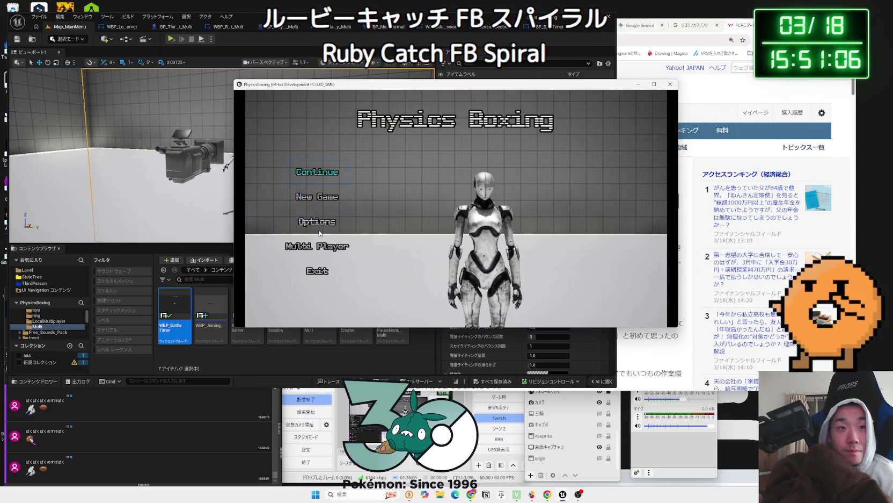
key("Down")
key("Up")
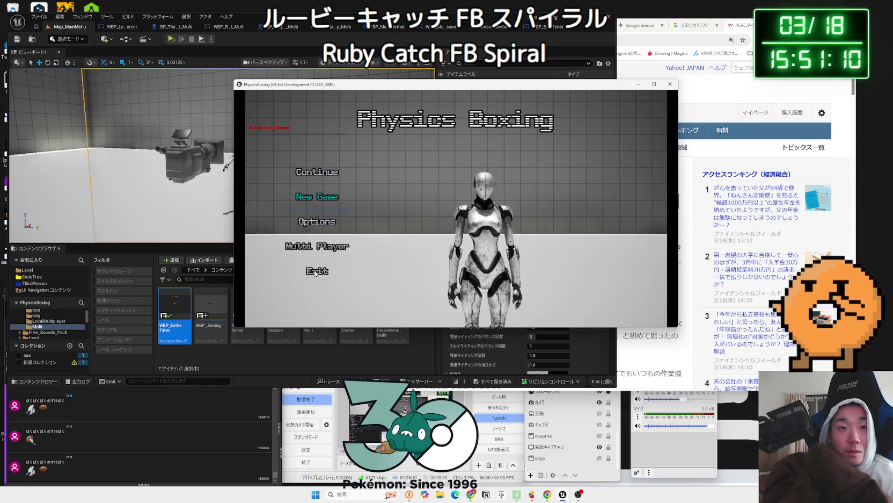
left_click(316, 249)
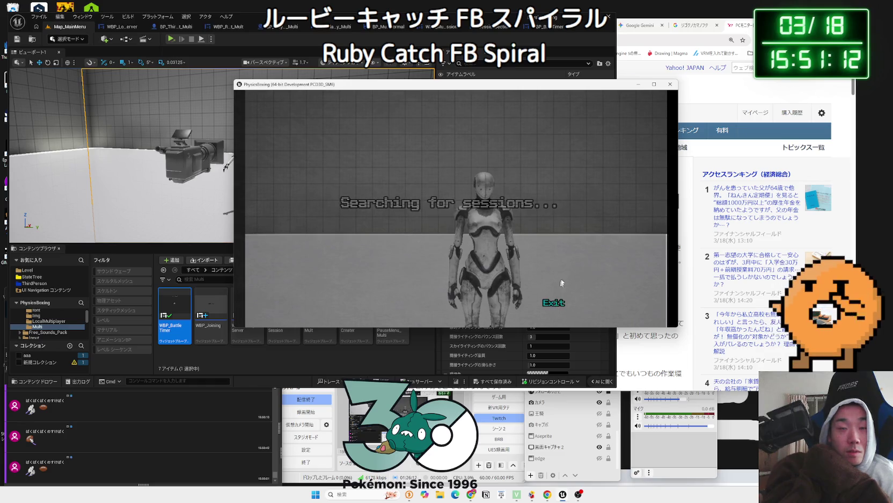
left_click(554, 304)
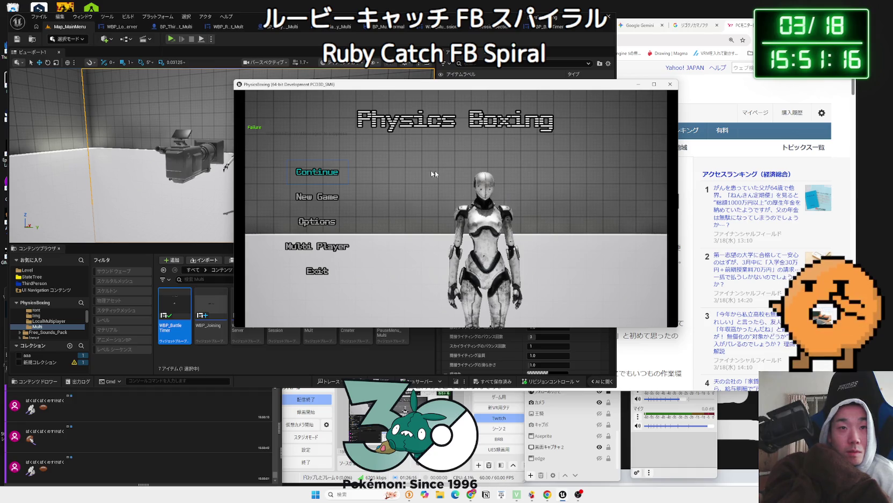
key("Return")
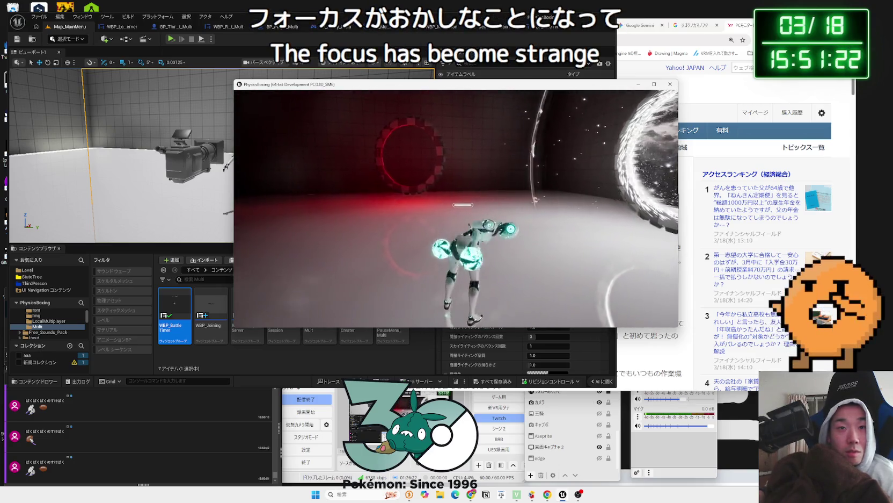
Pause the match, return to the main menu with YES, then exit the game with YES
key("Escape")
left_click(317, 267)
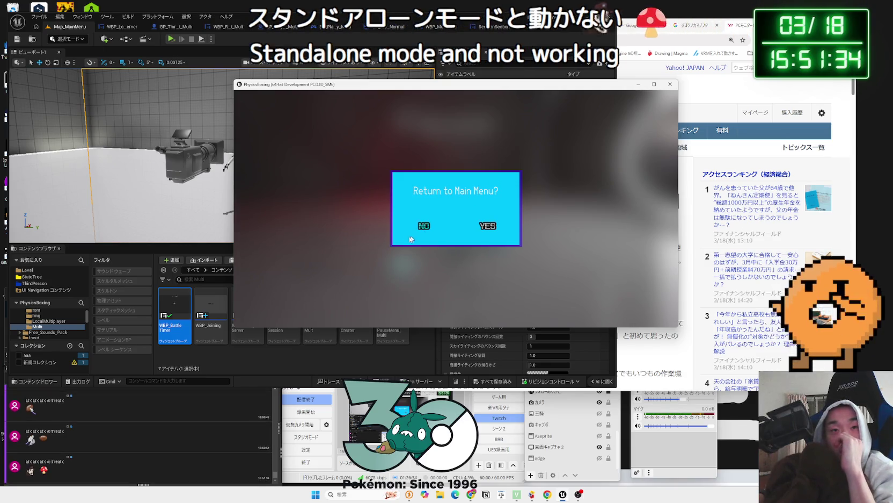
left_click(489, 227)
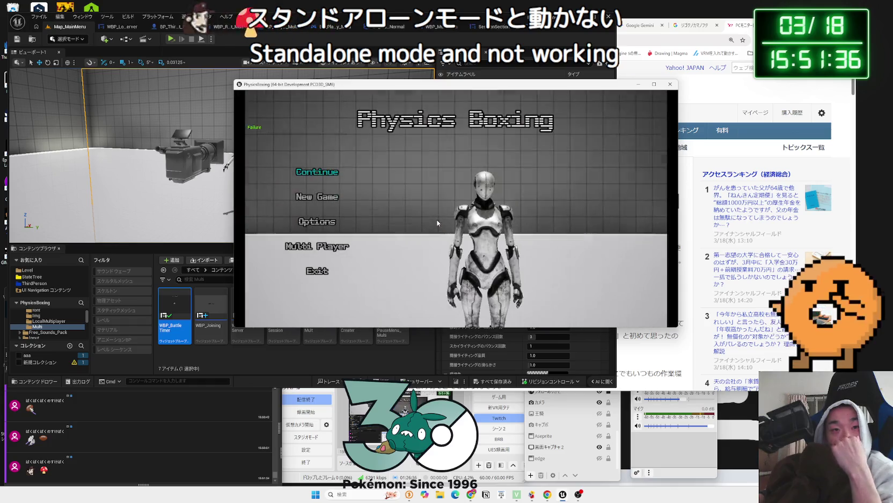
left_click(336, 271)
left_click(487, 231)
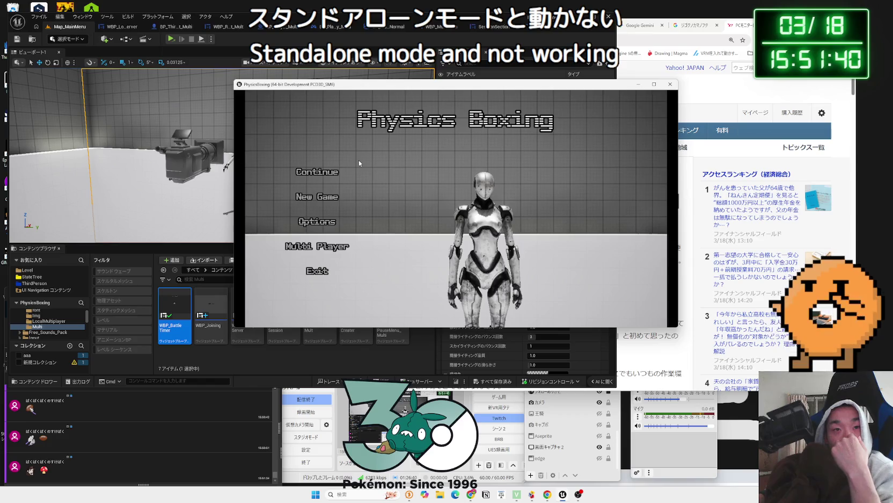
Open Project Settings, filter it by 'resolution' and scroll through the matching options
left_click(83, 16)
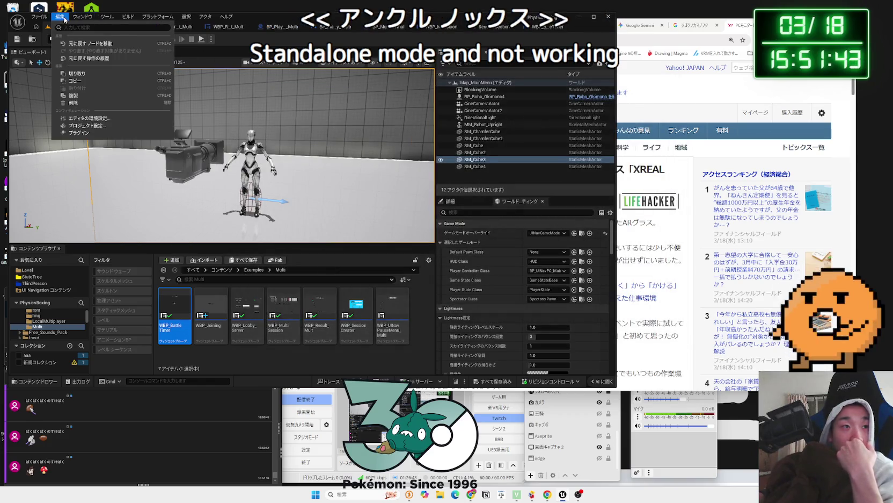
left_click(89, 124)
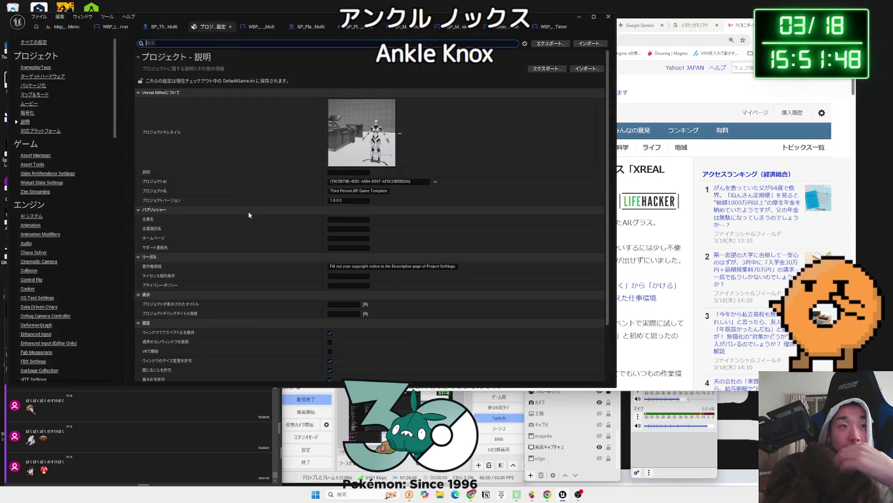
type("resolution")
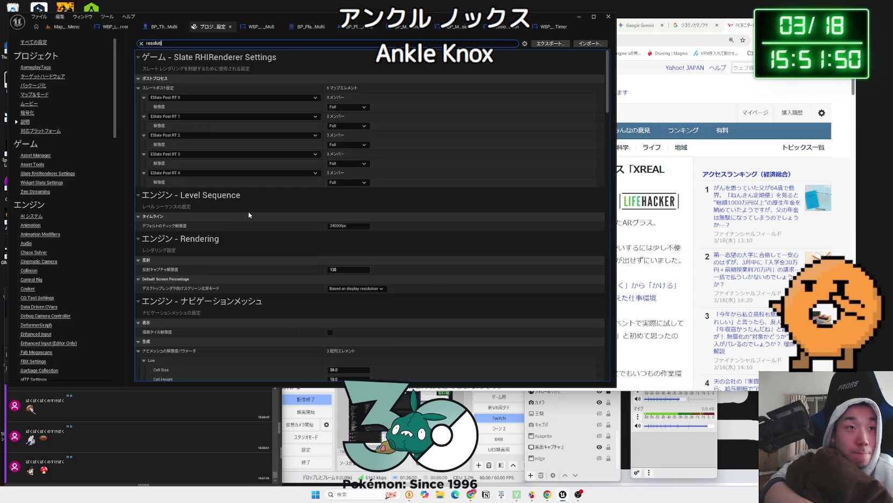
scroll(290, 210, "down", 5)
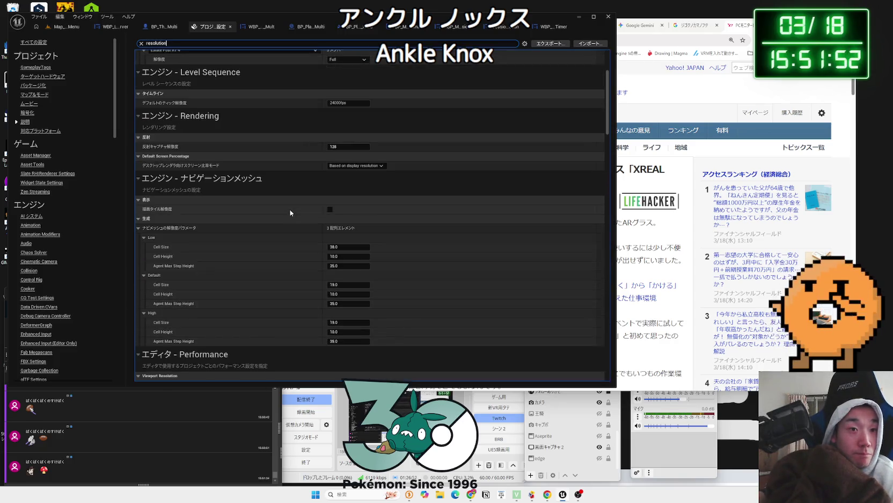
scroll(290, 212, "down", 7)
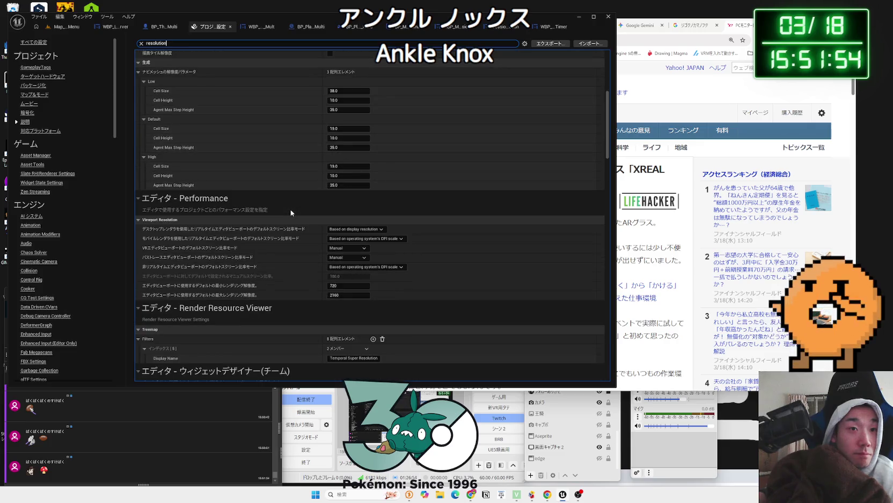
scroll(291, 213, "down", 13)
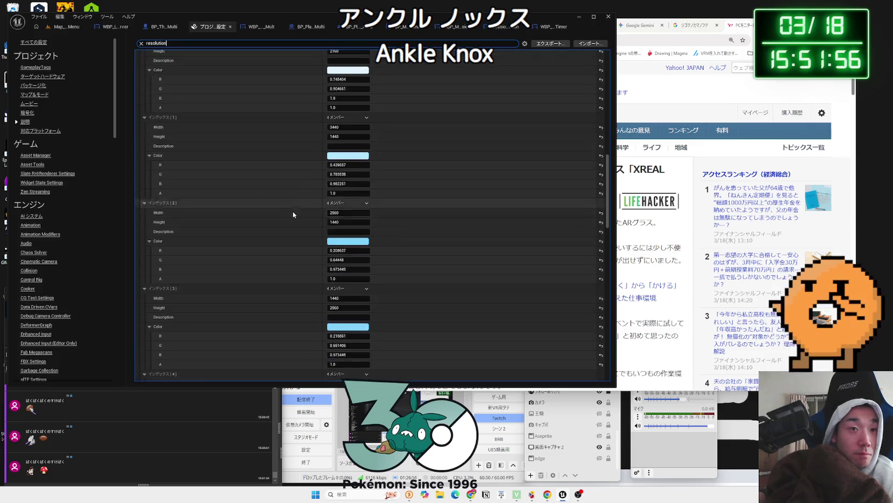
scroll(293, 215, "down", 5)
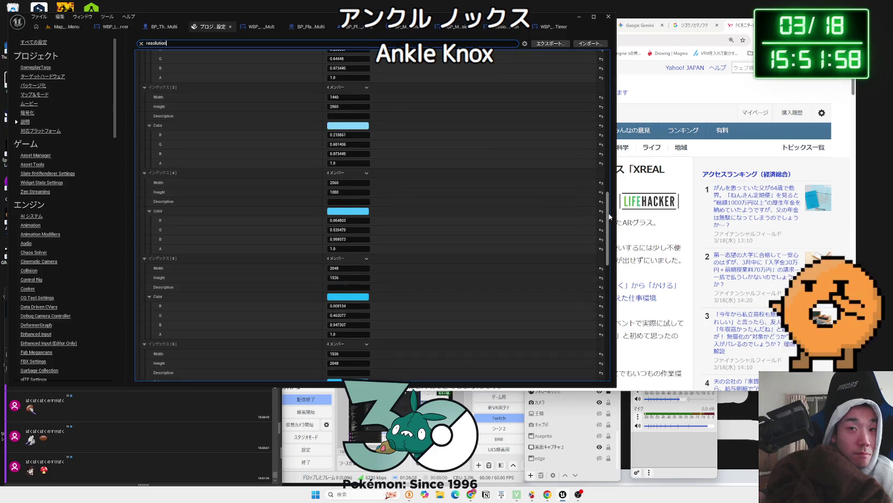
mouse_move(609, 216)
left_mouse_down()
mouse_move(618, 349)
mouse_move(644, 103)
left_mouse_up()
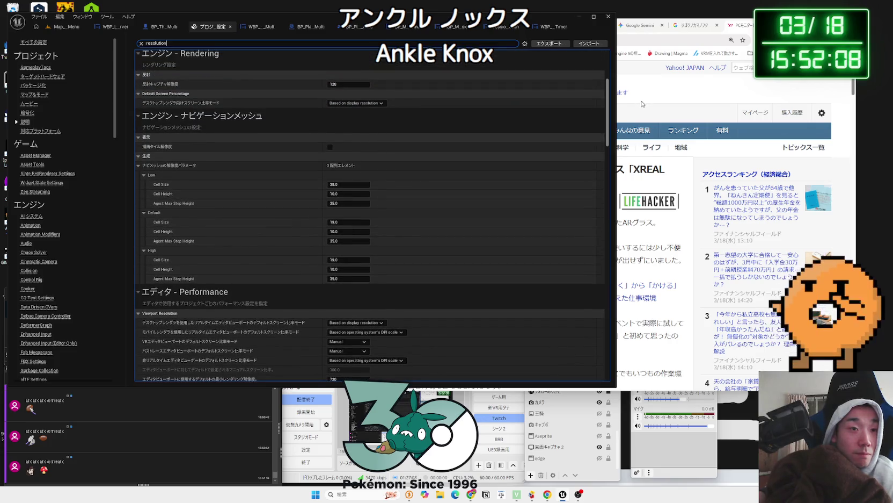
mouse_move(643, 104)
left_mouse_down()
mouse_move(655, 58)
mouse_move(685, 51)
left_mouse_up()
Ask Gemini 'ＵＥ５で解像度を変更できないようにするプロジェクト設定ってあったっけ' in a new prompt
left_click(639, 25)
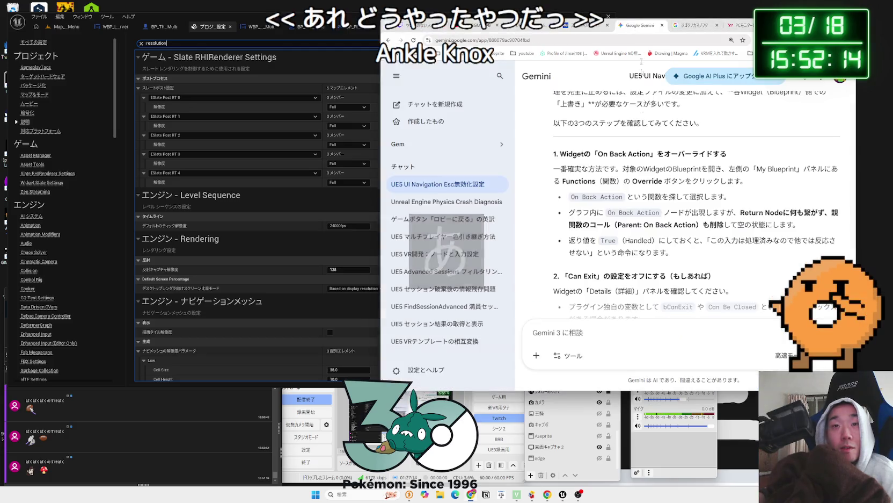
left_click(632, 331)
type("UE5")
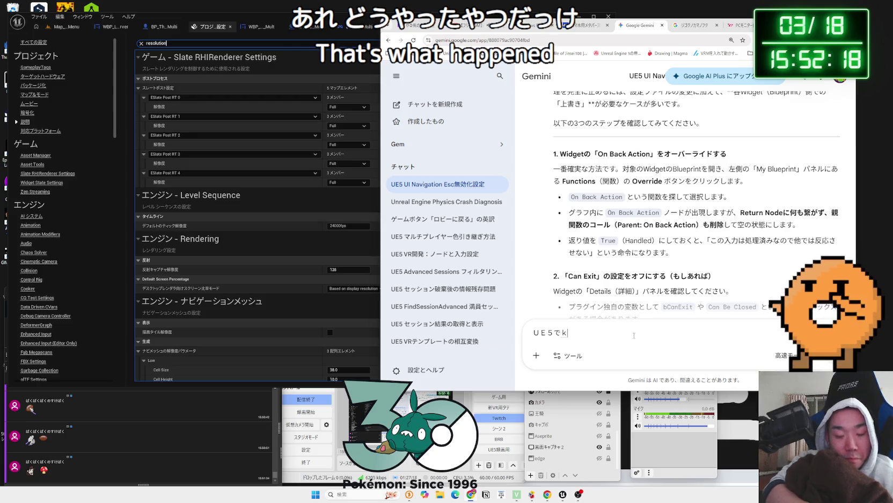
type("aiso")
key("space")
type("wo")
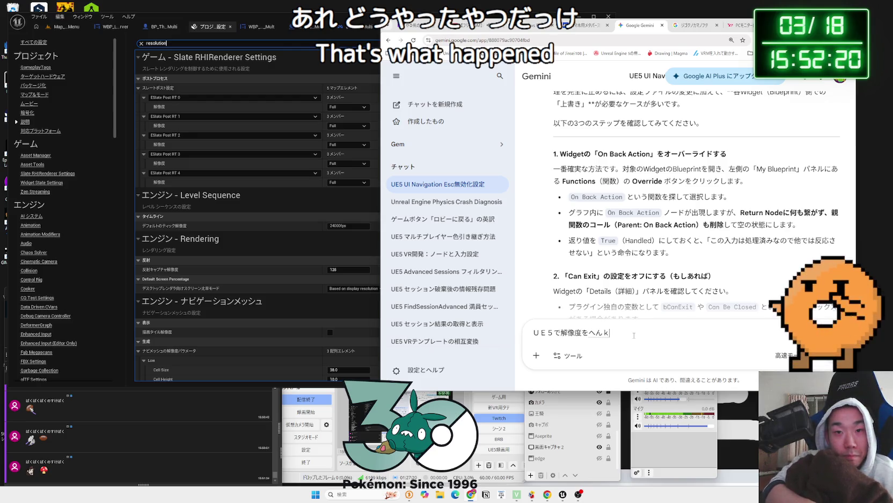
type("oud")
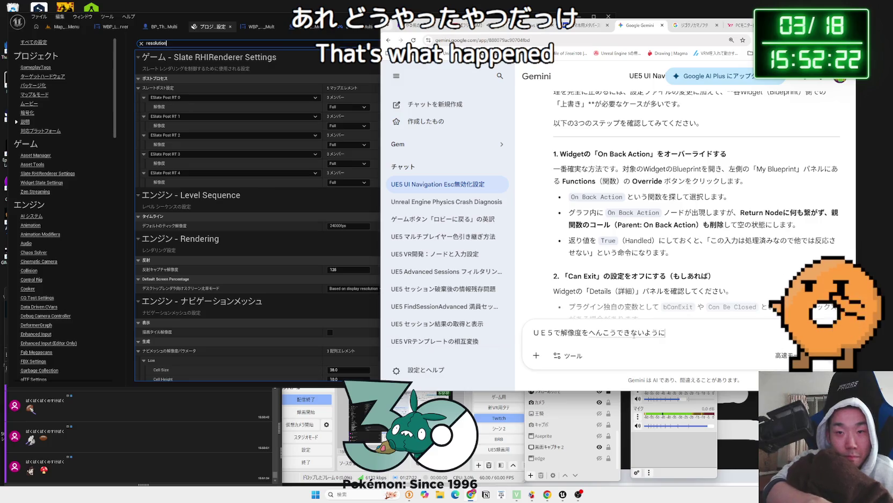
key("space")
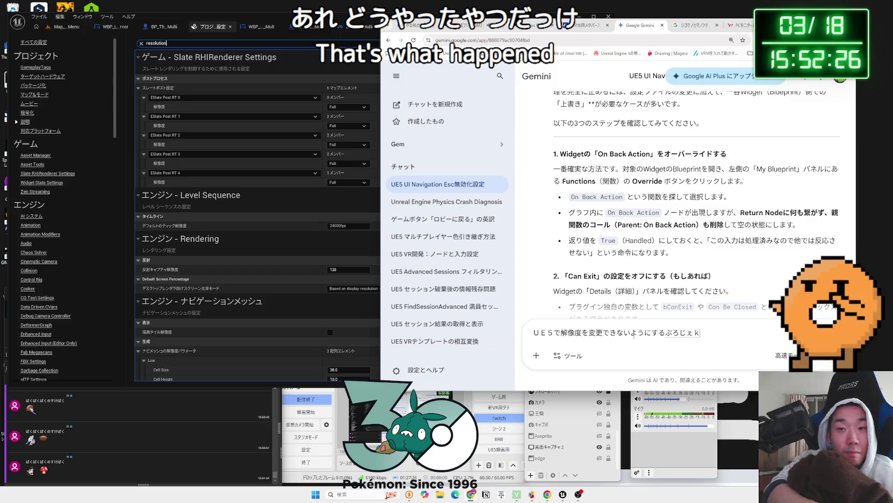
type("uto")
key("space")
type("teit")
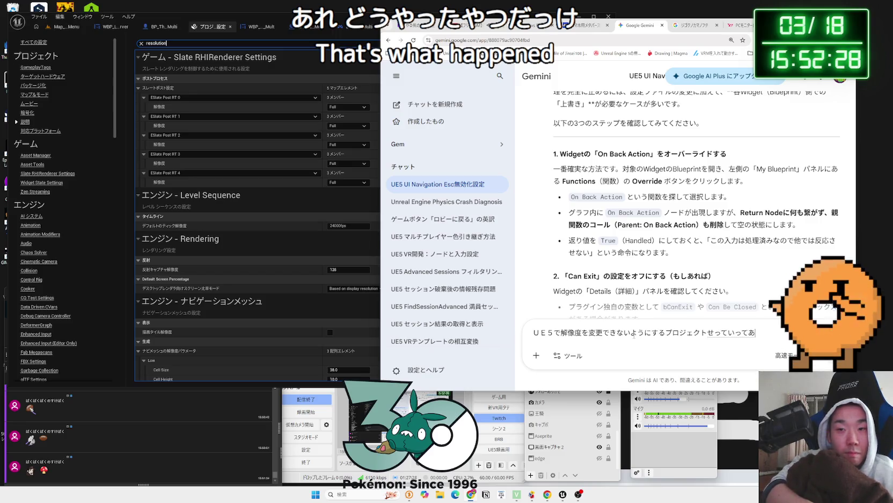
key("Return")
key("Return")
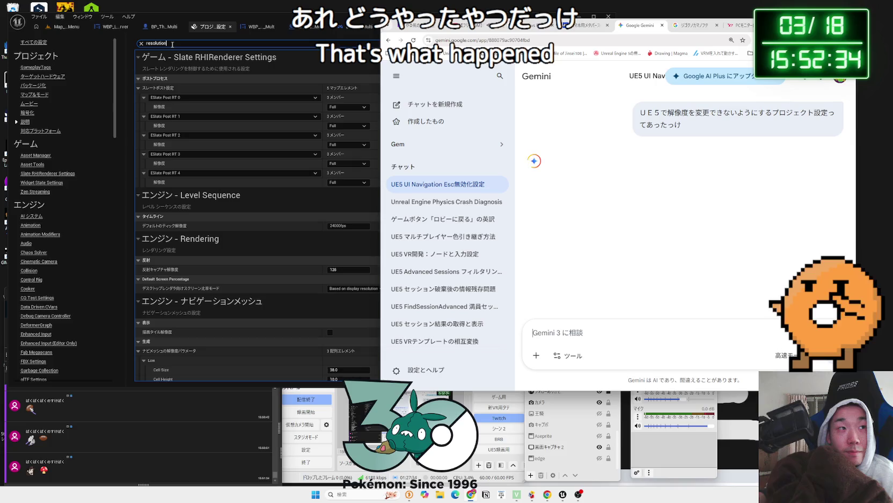
Clear the 'resolution' search in Project Settings, open Maps & Modes, then return to Gemini's answer
left_click(172, 44)
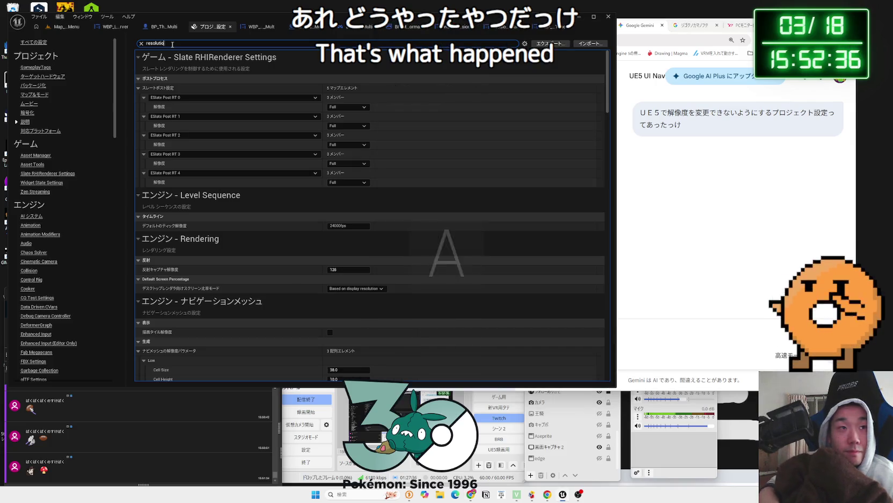
key("ctrl+a")
key("BackSpace")
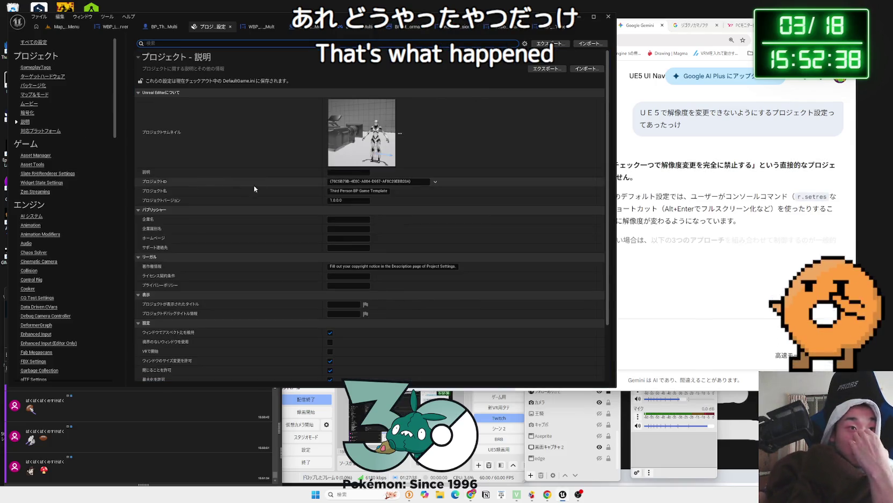
scroll(216, 181, "down", 2)
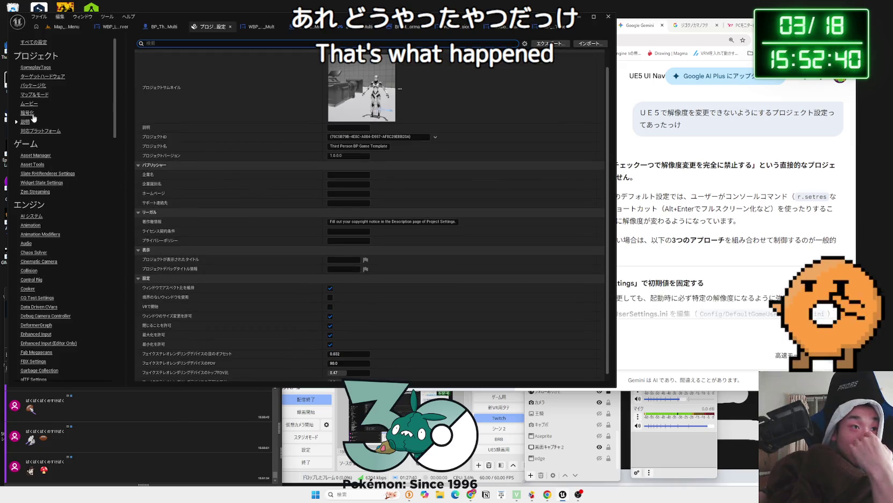
left_click(34, 94)
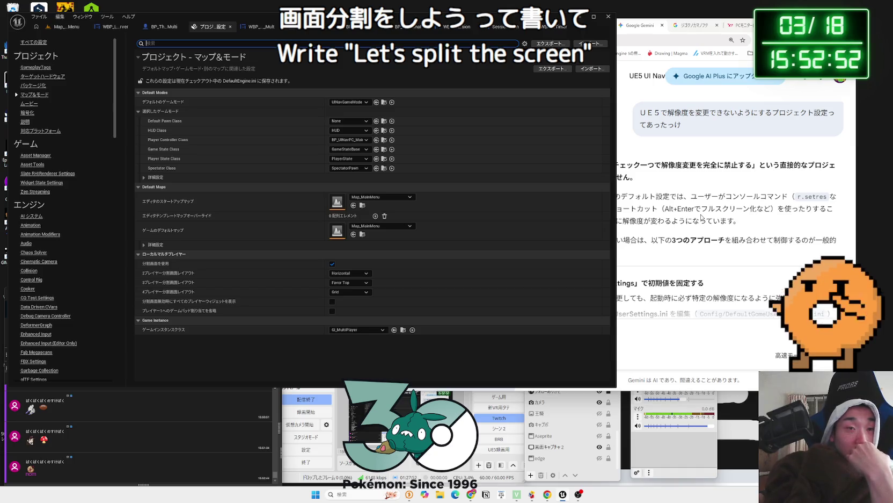
left_click(702, 217)
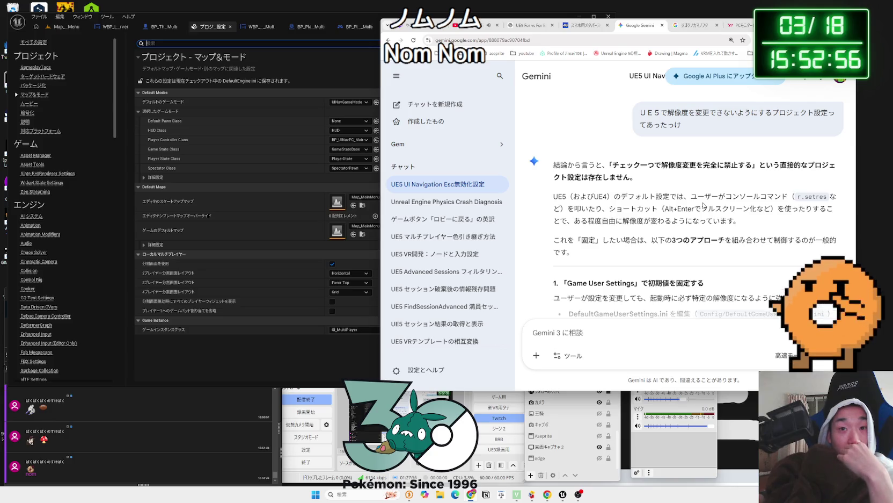
Scroll Gemini's reply down to its closing Constrain Aspect Ratio camera tip
scroll(703, 206, "down", 3)
scroll(703, 205, "down", 2)
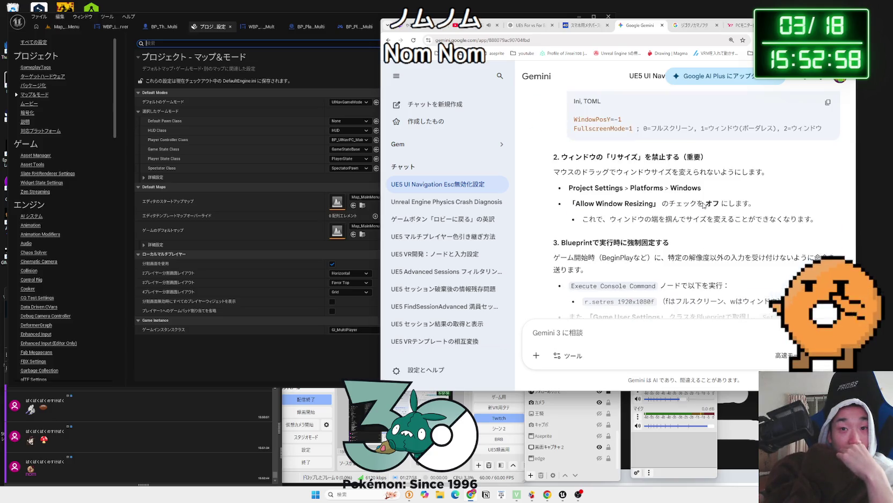
scroll(703, 203, "down", 3)
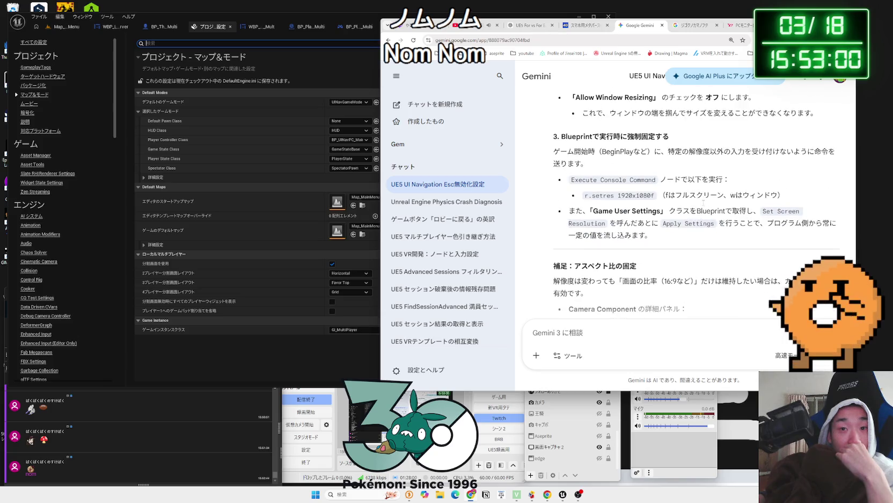
scroll(703, 205, "down", 2)
scroll(704, 205, "down", 2)
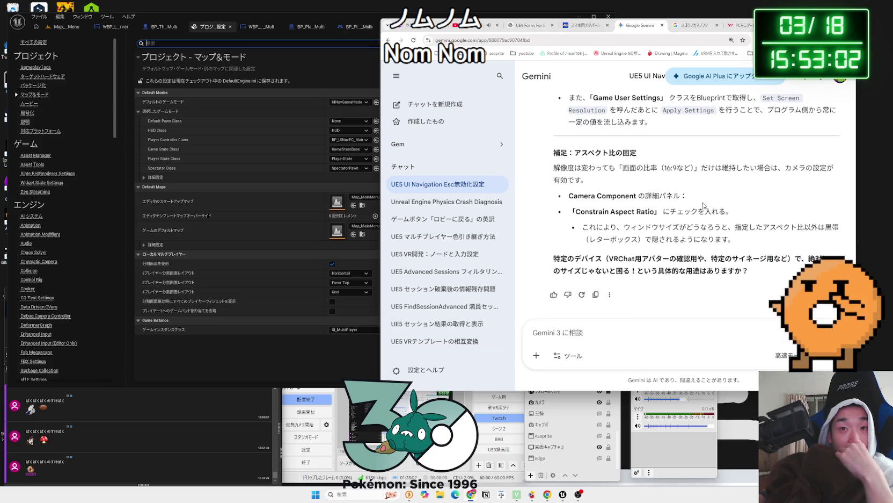
Toggle the Default Maps advanced options, then move through Packaging to the GameplayTags page
left_click(244, 336)
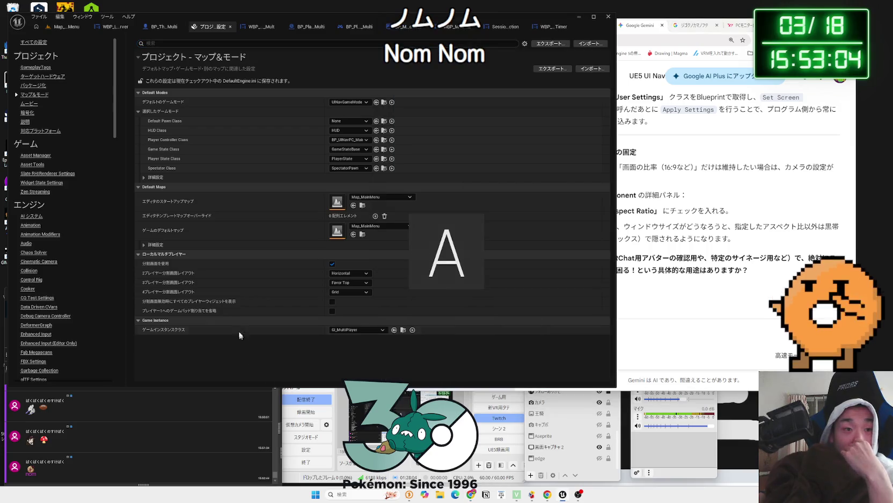
left_click(144, 244)
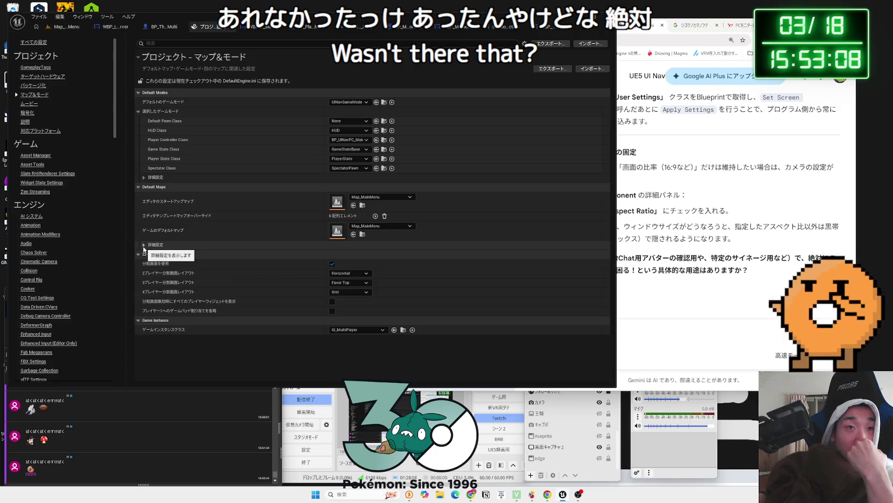
left_click(143, 245)
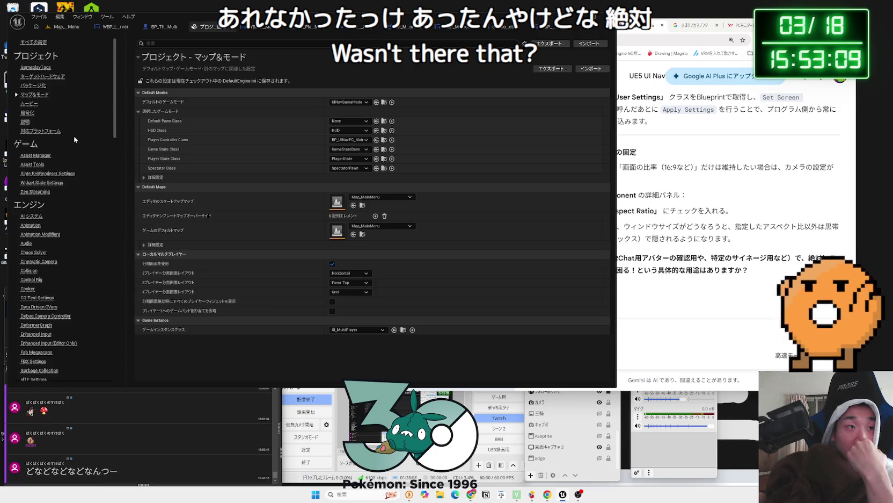
left_click(33, 86)
left_click(31, 68)
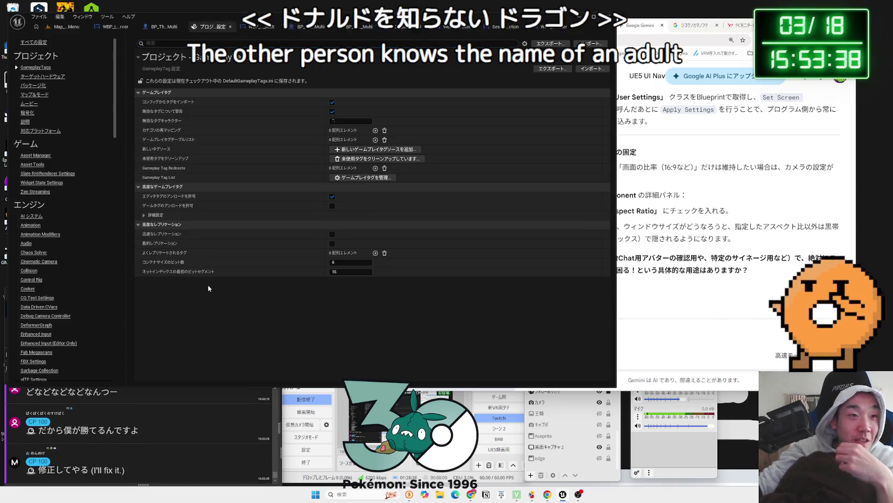
left_click(498, 427)
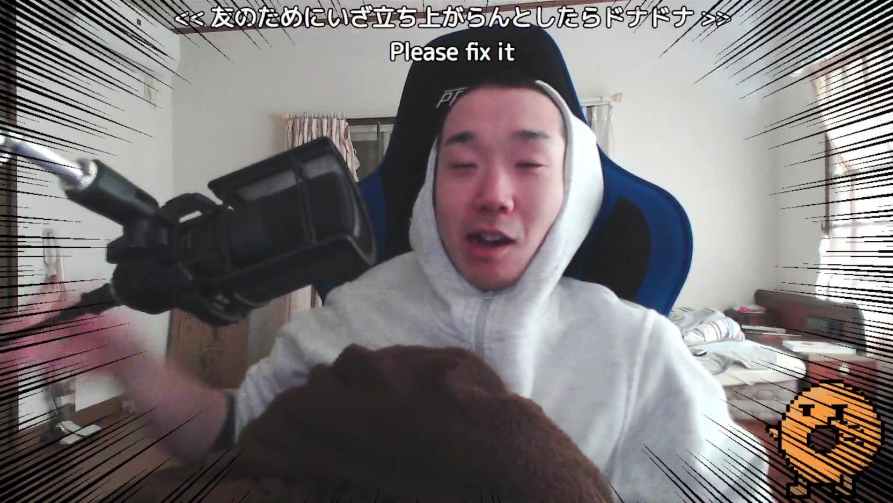
left_click(485, 416)
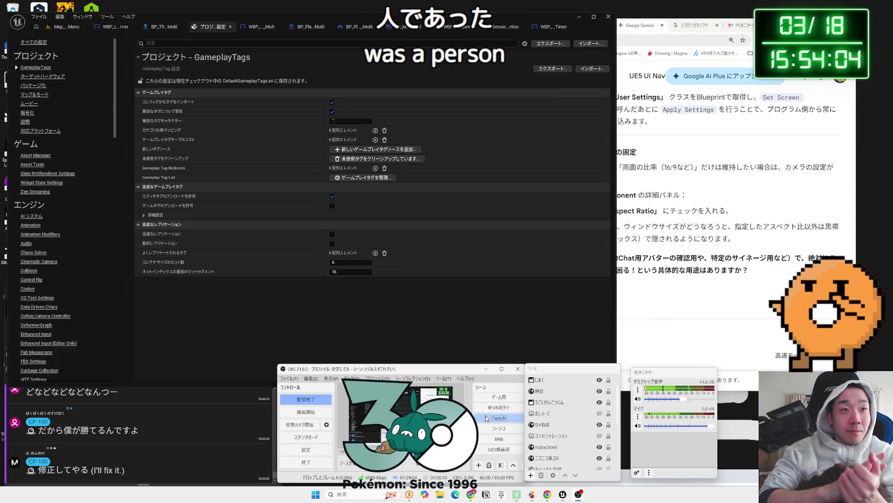
Toggle the GameplayTags section, visit Packaging, return to Maps & Modes, then switch to Chrome
left_click(327, 79)
left_click(213, 61)
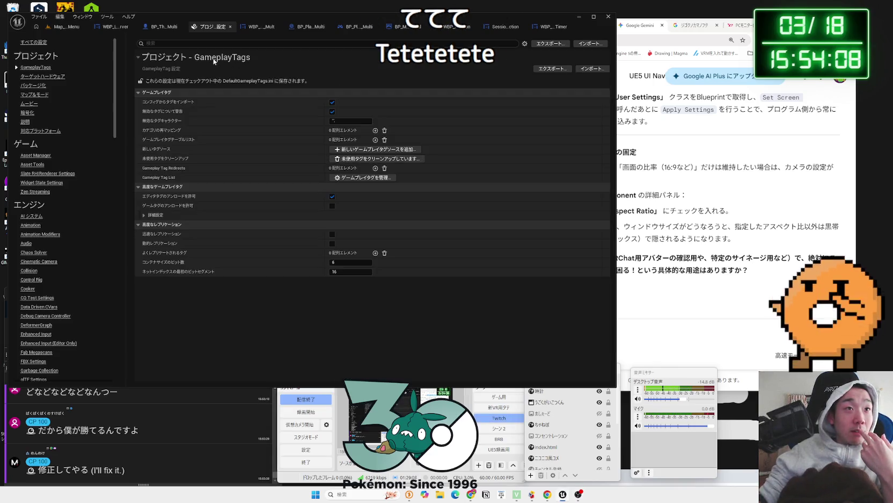
left_click(213, 59)
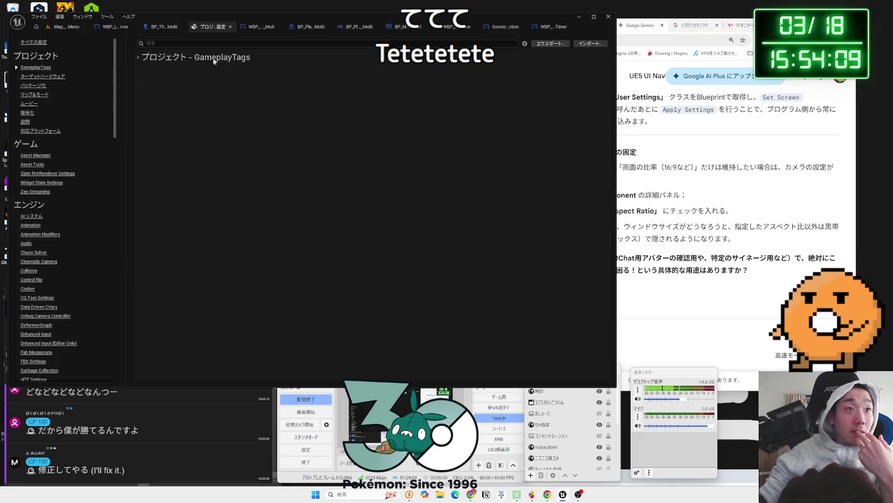
left_click(32, 95)
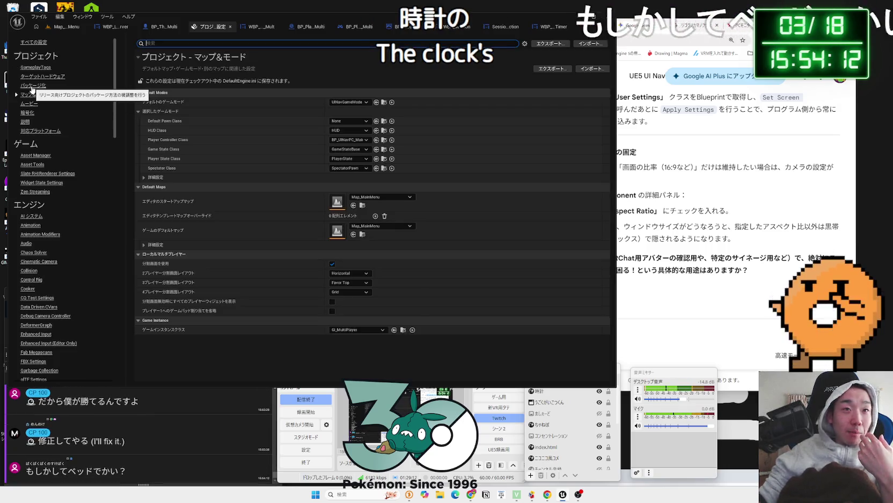
left_click(32, 86)
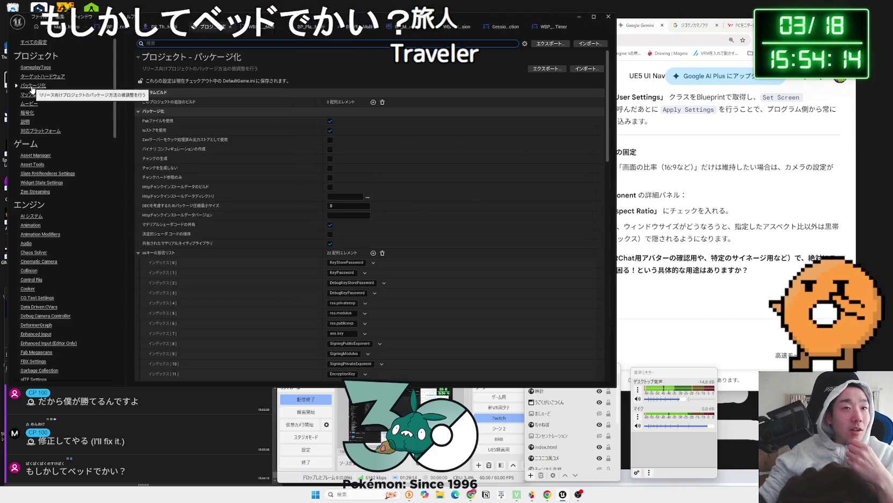
scroll(46, 240, "down", 10)
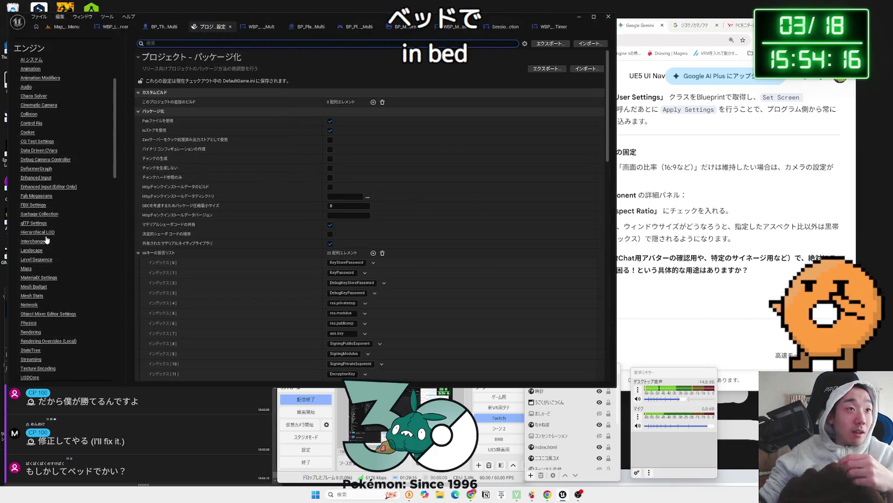
scroll(46, 240, "down", 15)
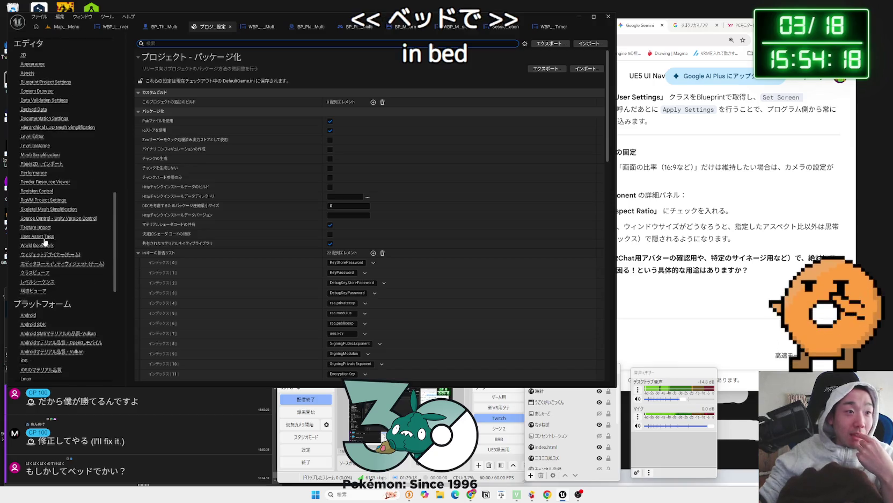
scroll(44, 244, "down", 10)
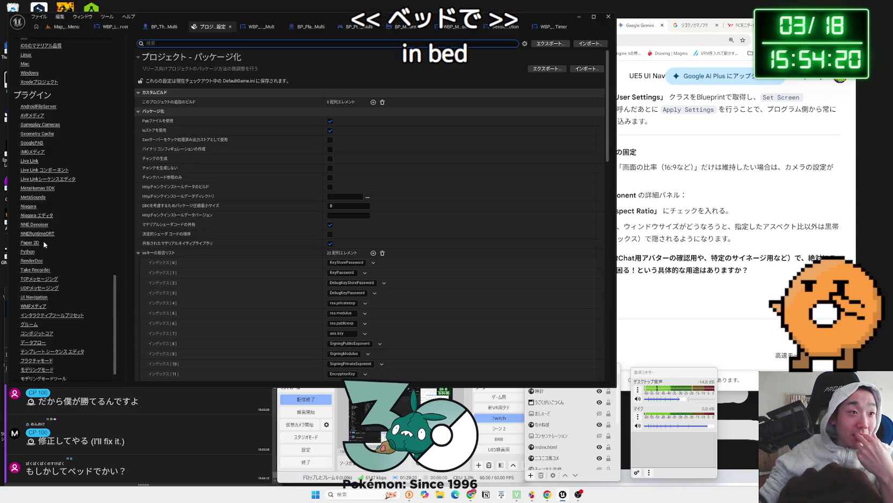
scroll(117, 310, "up", 20)
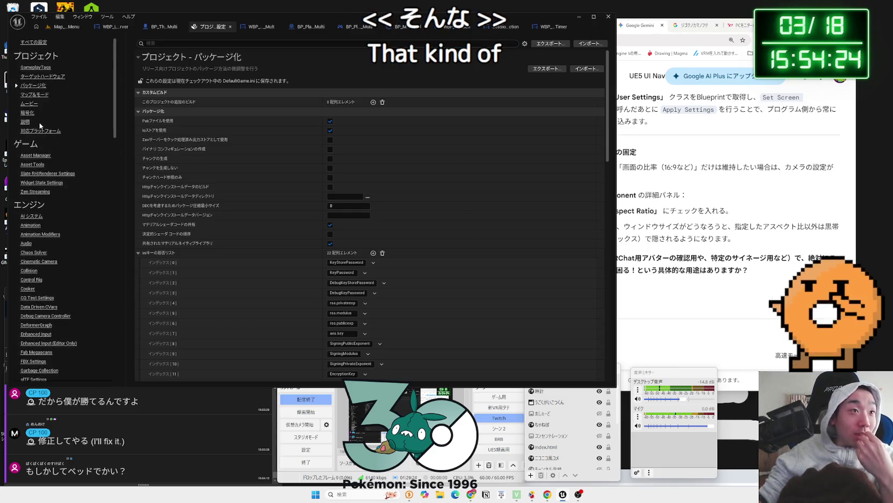
left_click(34, 95)
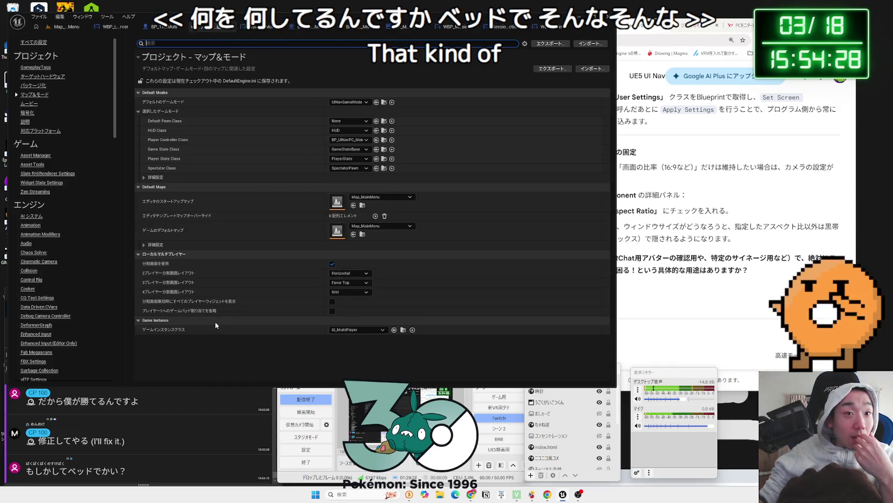
key("alt+Tab")
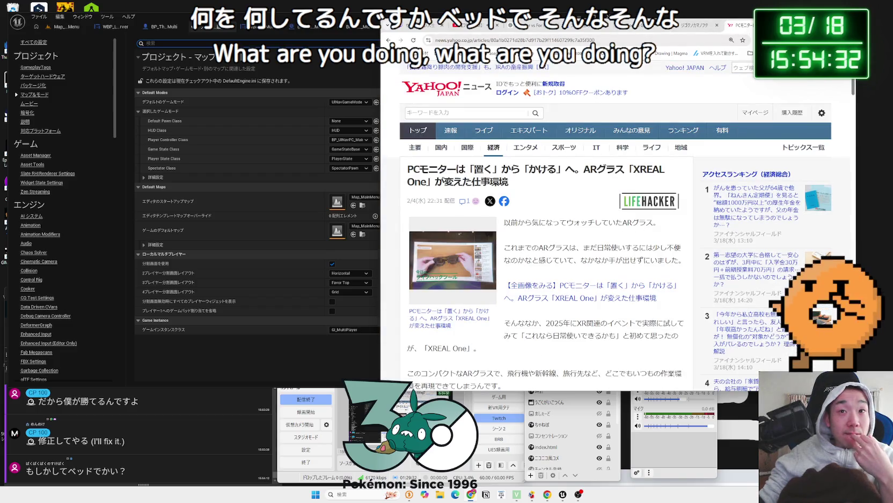
Close the Yahoo News and search tabs, then Google 'UE5 解像度 変更' in a new tab
key("ctrl+w")
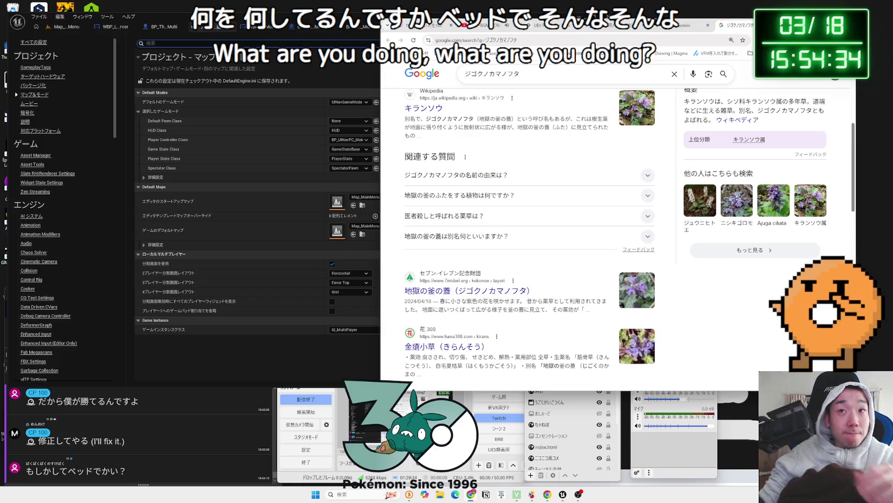
key("ctrl+w")
key("ctrl+t")
type("UE5 s")
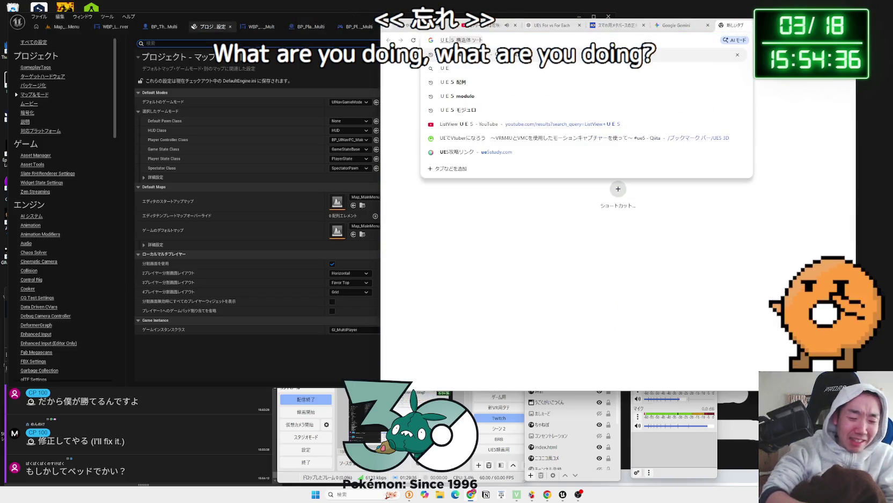
type("解像度")
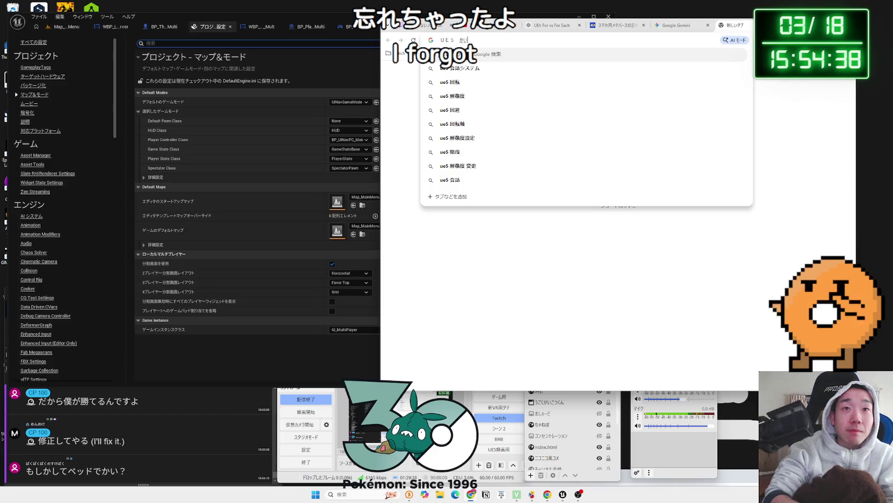
type(" 変更")
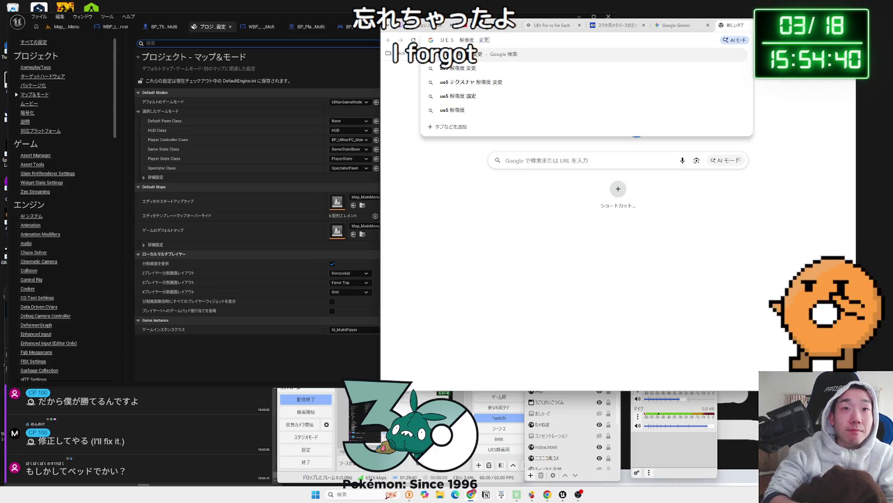
key("Return")
Skim the Unreal forum thread on runtime resolution changes, then return to the results and Unreal
left_click(505, 146)
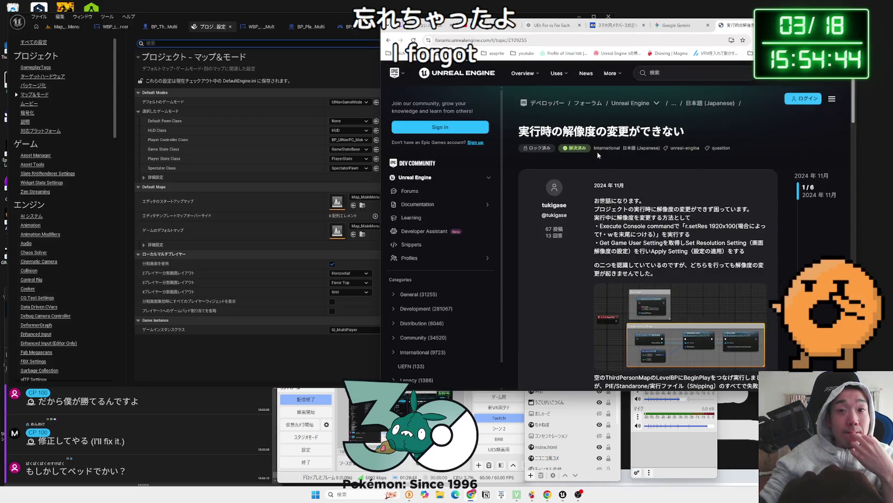
scroll(597, 154, "down", 2)
scroll(597, 155, "down", 10)
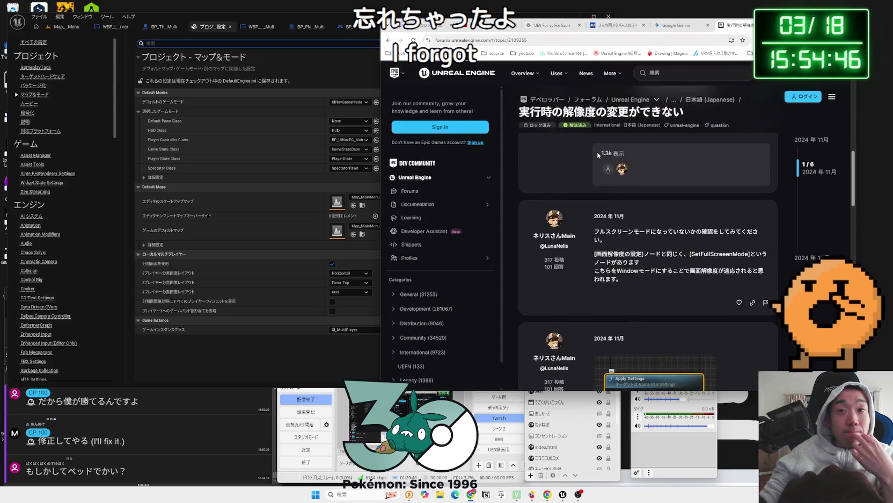
key("alt+Left")
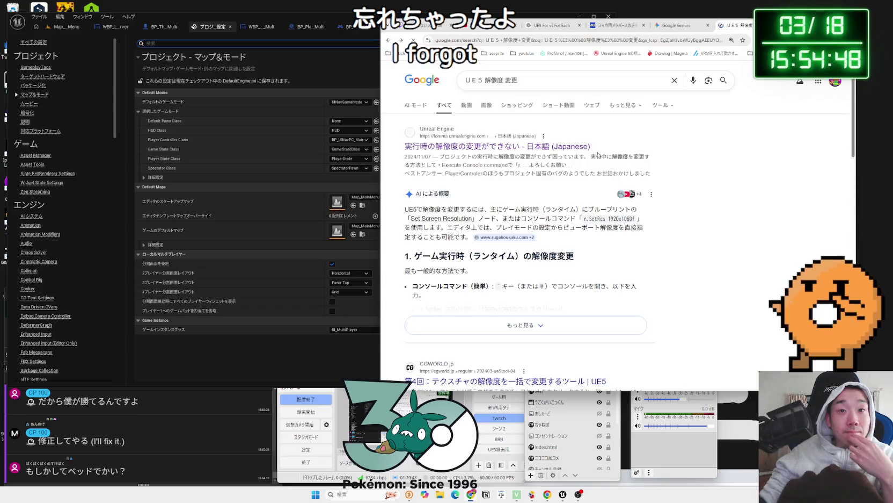
scroll(586, 161, "down", 5)
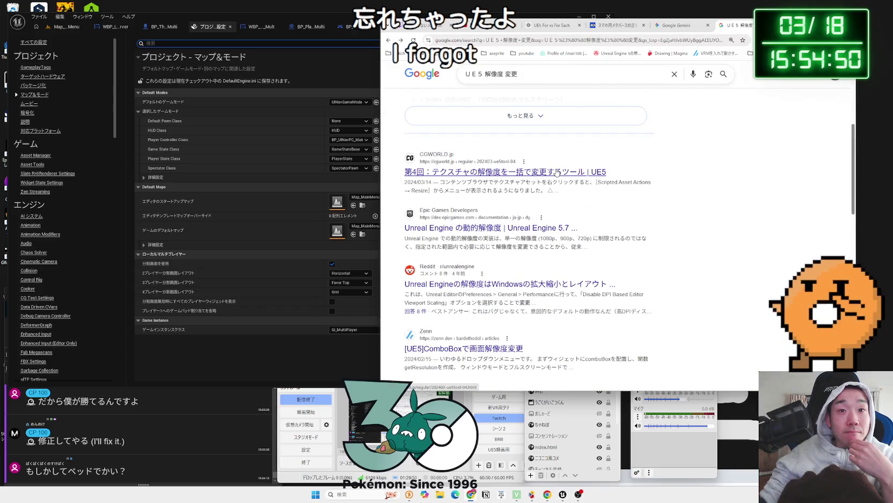
left_click(355, 202)
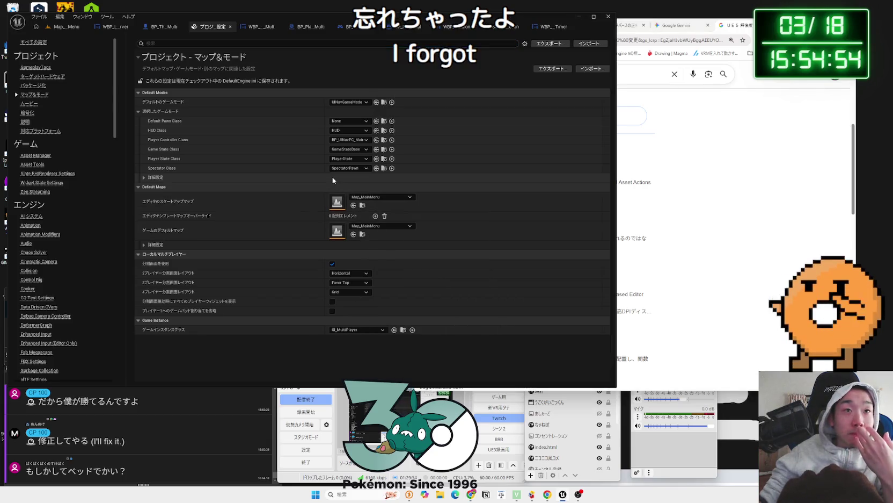
Expand the game mode's advanced settings, then tell Gemini the window was resized by mouse
left_click(145, 178)
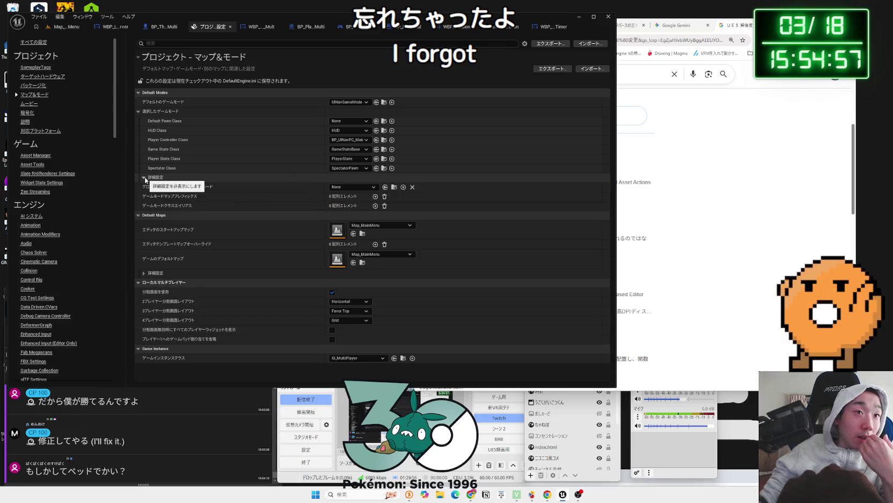
left_click(709, 221)
left_click(677, 25)
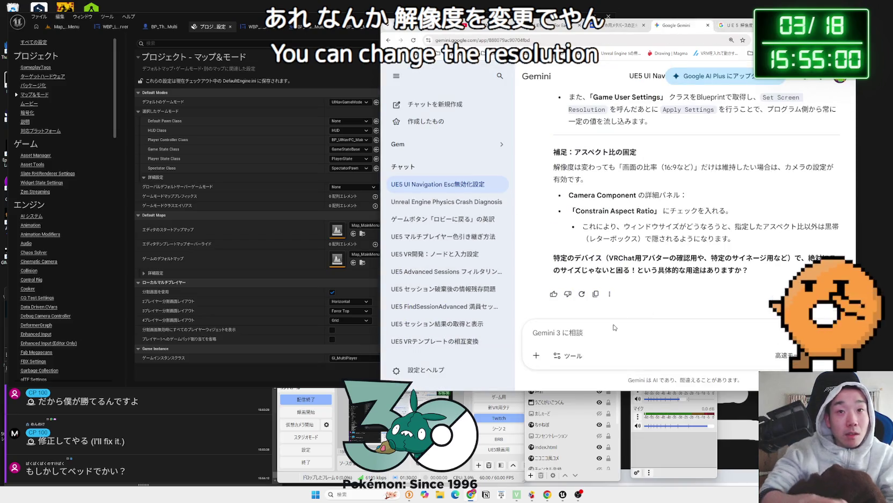
type("いや、あったとおもう。変更した覚えがある。解像度という k")
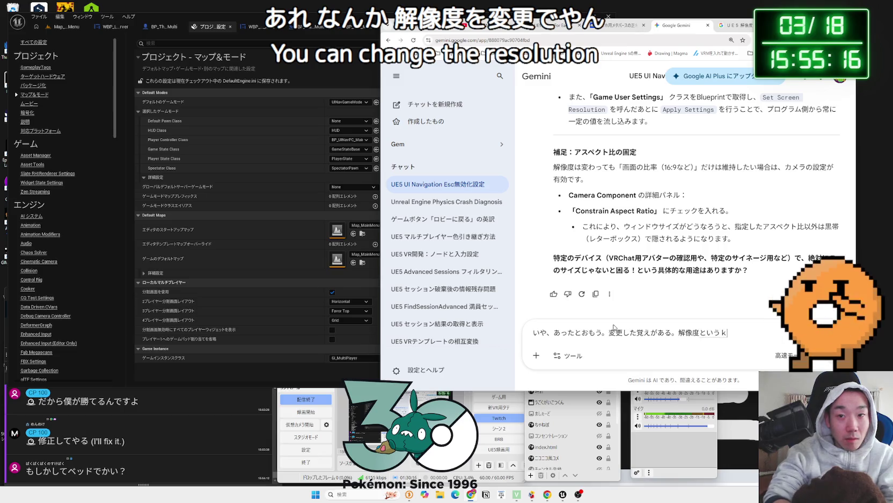
type("a")
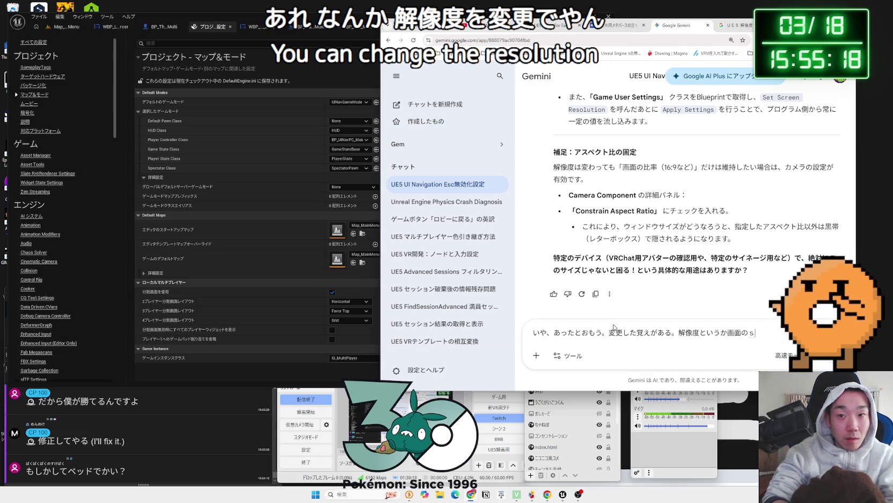
key("BackSpace")
key("BackSpace")
key("BackSpace")
type("げー")
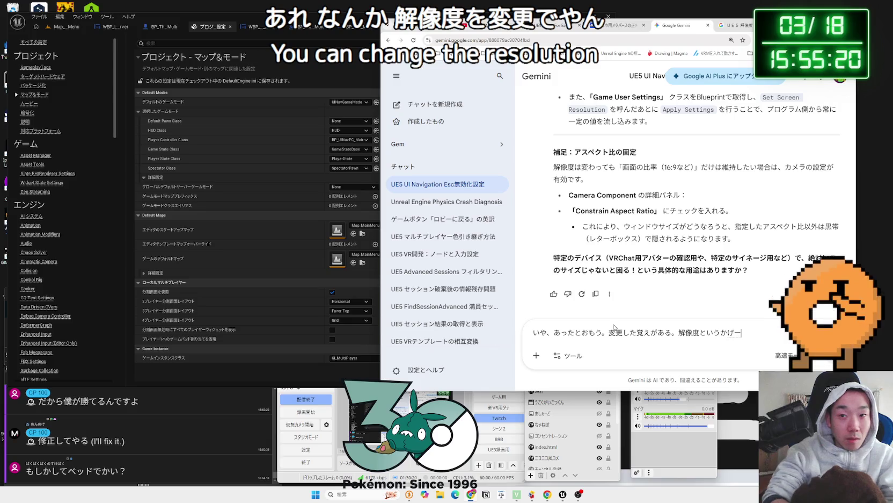
type("mug")
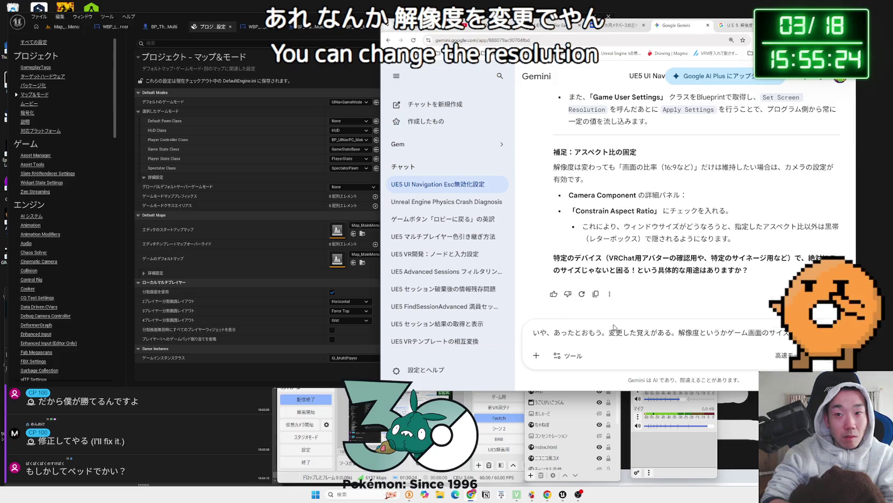
type("usud")
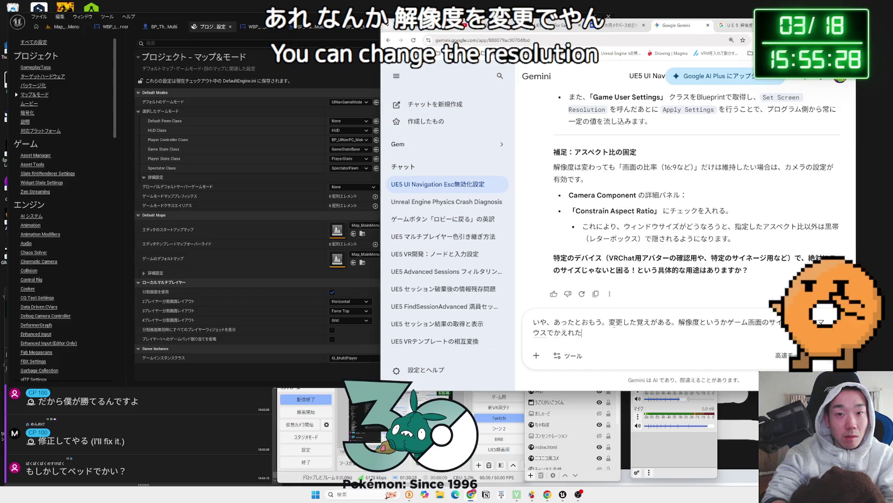
key("Return")
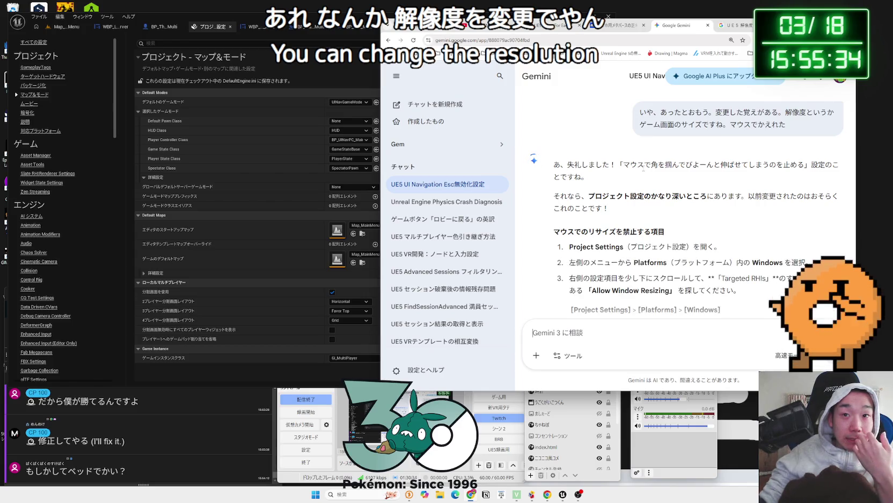
scroll(644, 169, "down", 2)
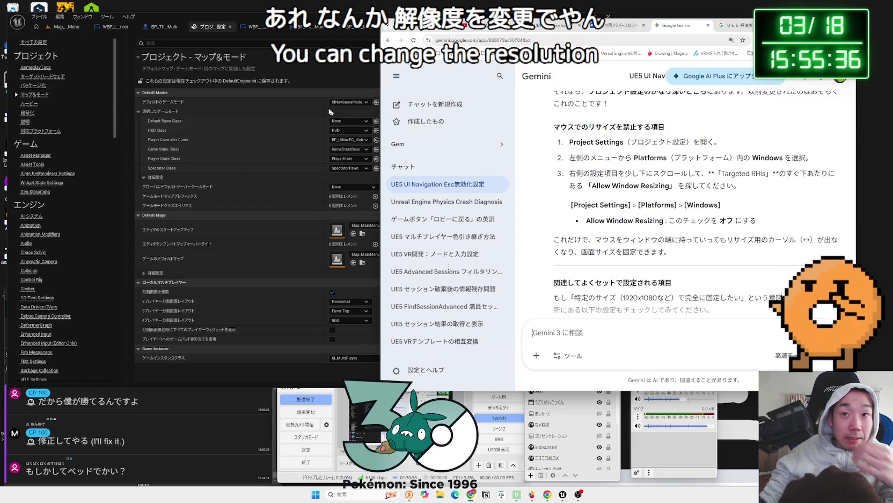
Filter Project Settings by 'window', then go to the Map_MainMenu level and list its play modes
left_click(221, 44)
type("w")
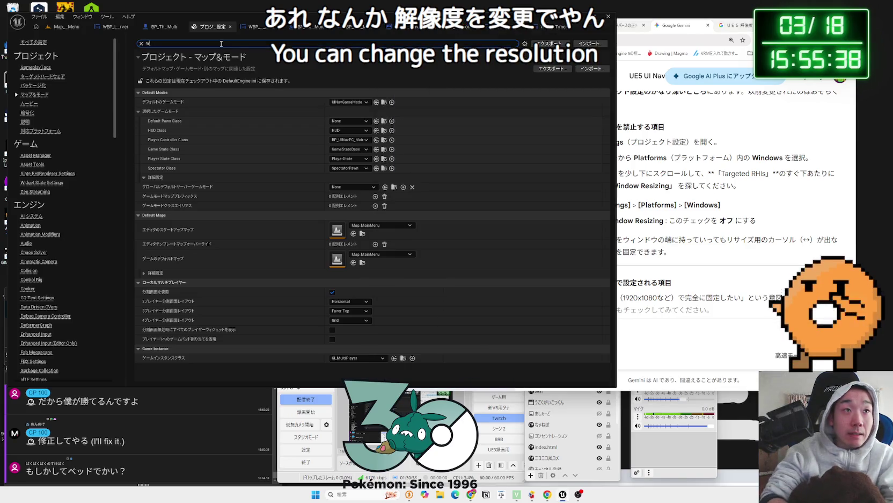
type("indow")
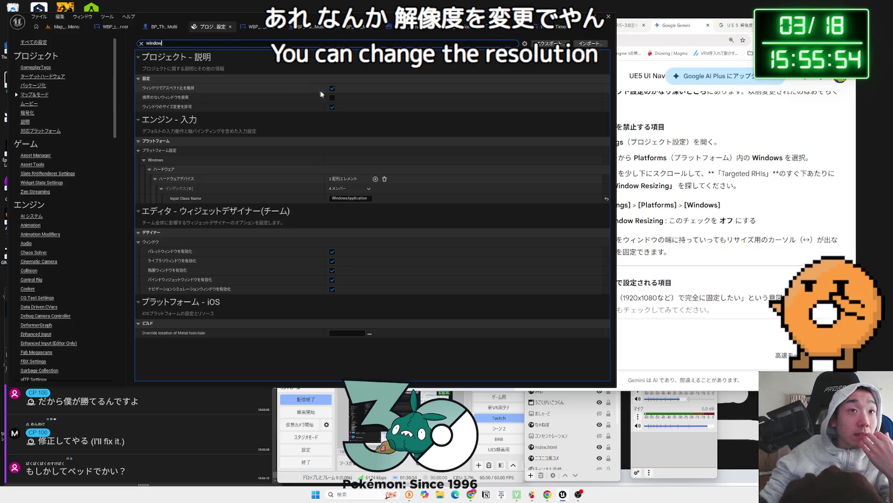
left_click(68, 29)
left_click(212, 39)
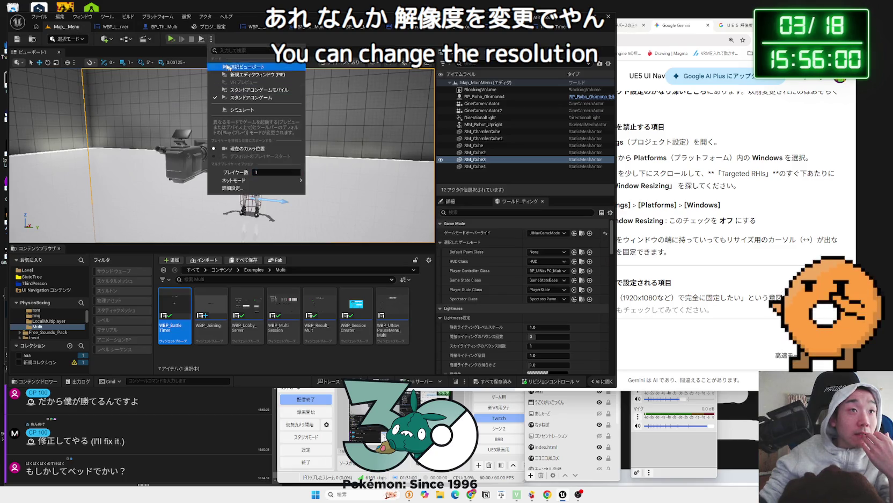
Launch Physics Boxing as a Standalone Game, resize its window by the edges, and enter Multi Player
left_click(357, 91)
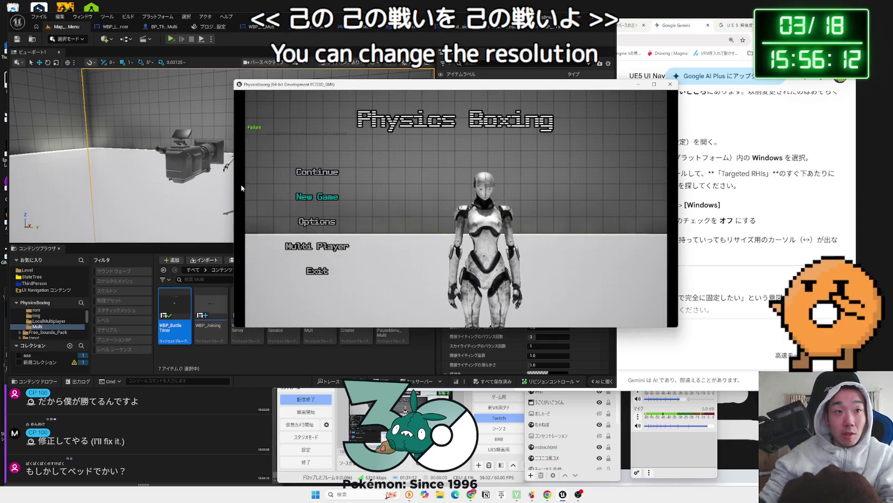
mouse_move(232, 180)
left_mouse_down()
mouse_move(327, 181)
mouse_move(84, 185)
left_mouse_up()
left_click(235, 246)
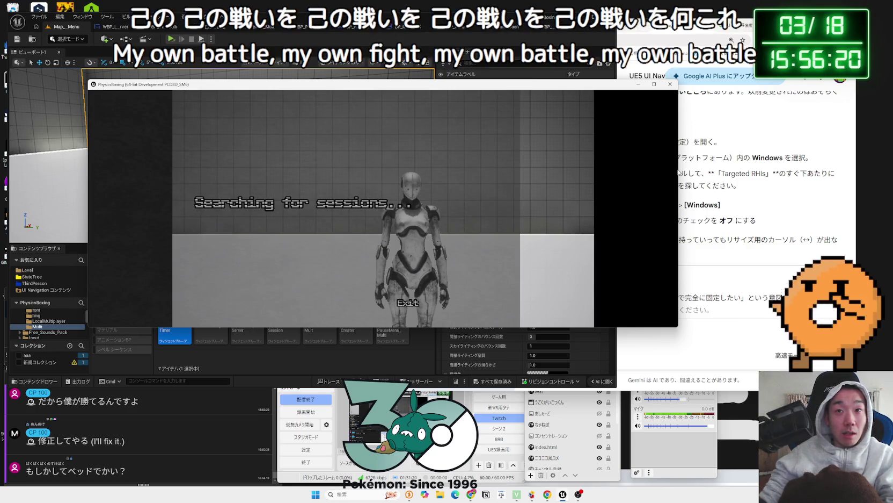
mouse_move(677, 167)
left_mouse_down()
mouse_move(612, 166)
mouse_move(815, 167)
left_mouse_up()
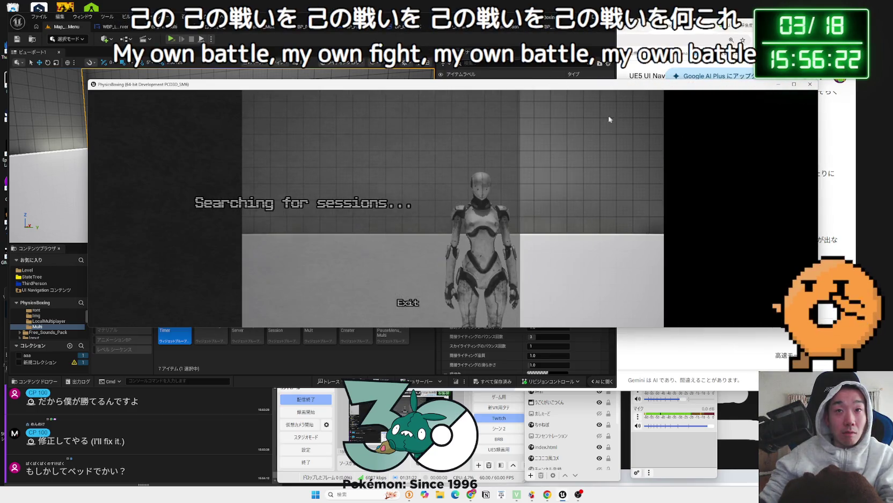
mouse_move(569, 76)
left_mouse_down()
mouse_move(569, 139)
mouse_move(555, 35)
left_mouse_up()
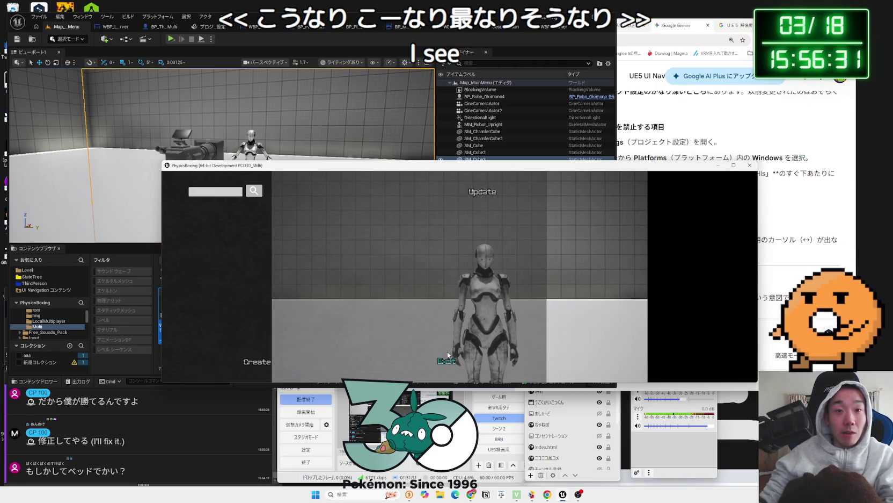
In the game's Video options, set Epic scalability and 1920 x 1080 resolution, then apply
left_click(447, 355)
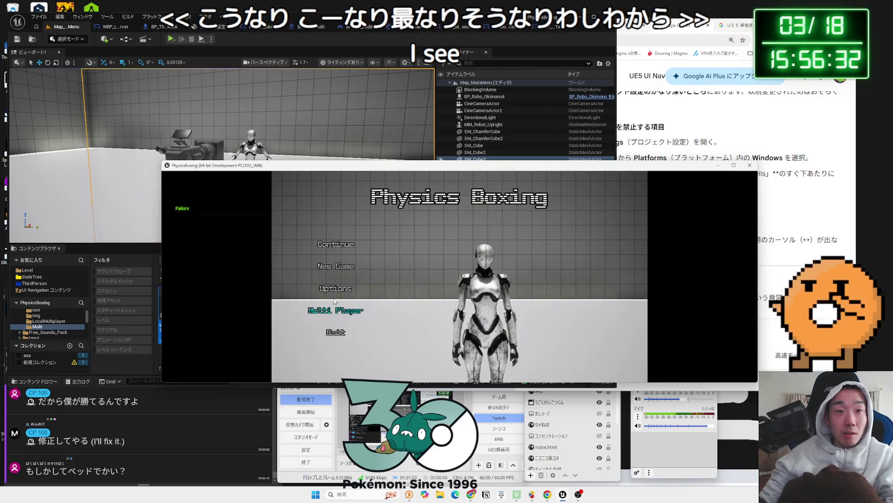
left_click(370, 334)
left_click(451, 200)
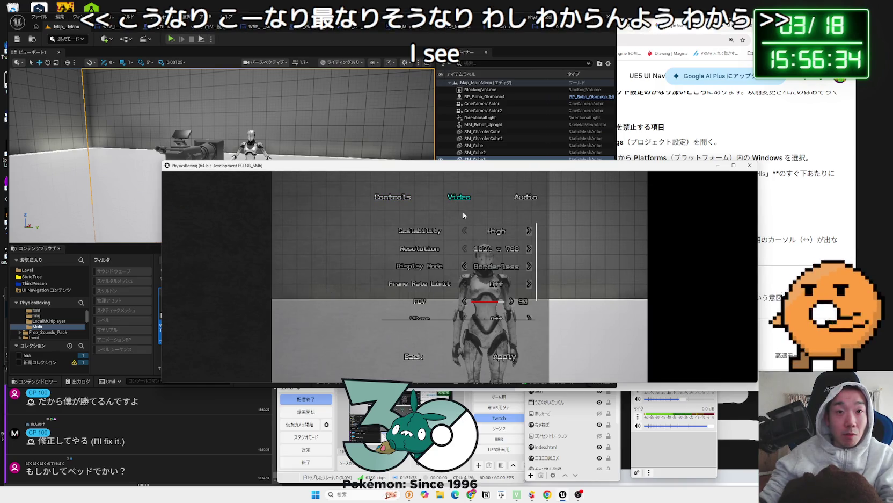
left_click(528, 249)
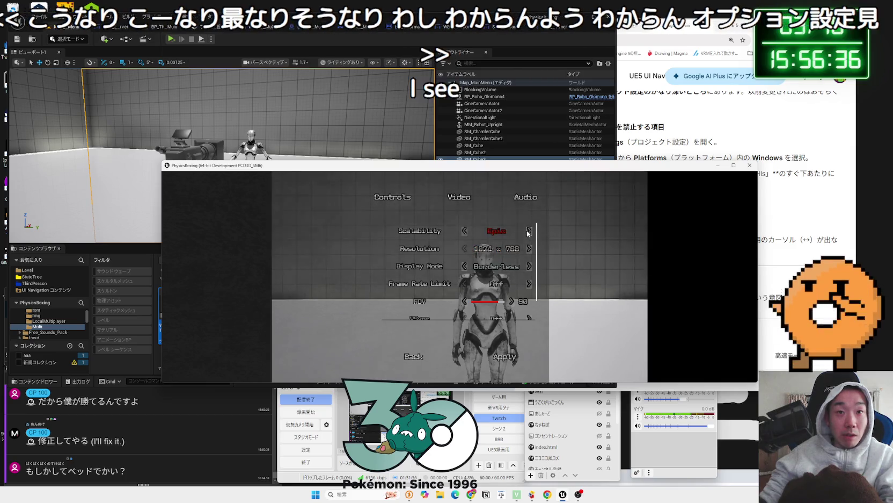
left_click(528, 248)
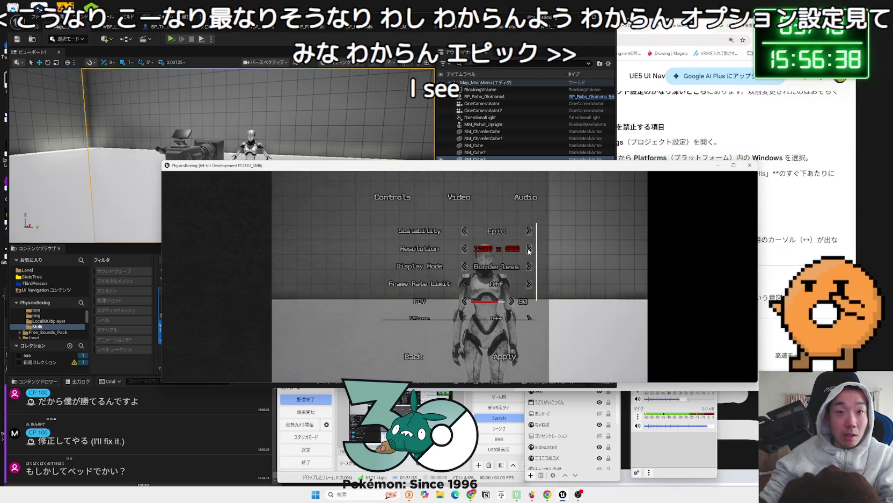
left_click(529, 249)
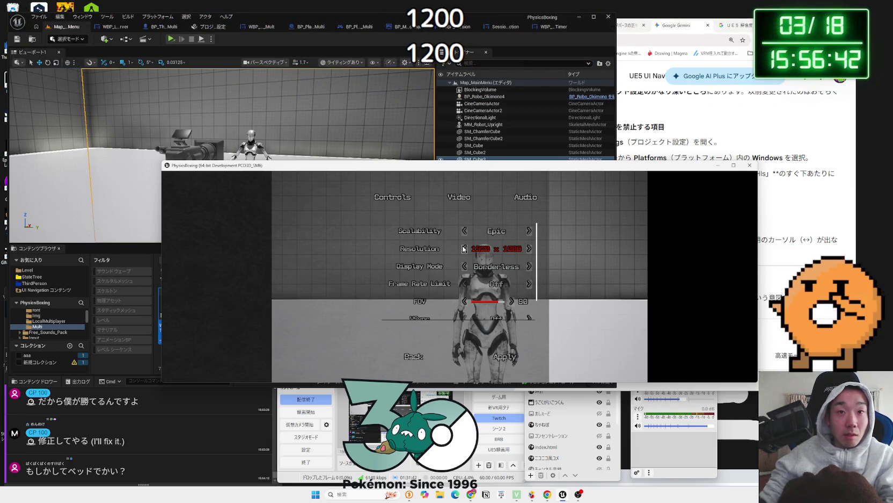
left_click(506, 359)
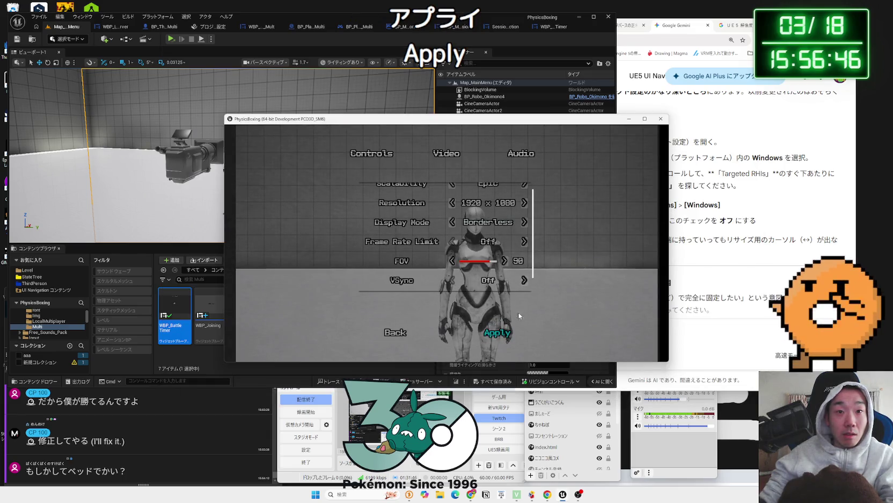
Back at the main menu, try a Multi Player session search, then exit to the title menu
left_click(403, 334)
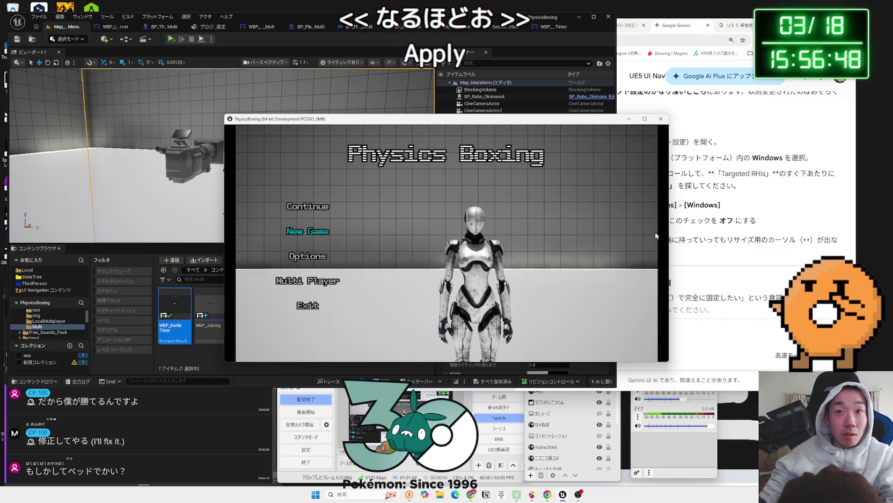
left_click(311, 286)
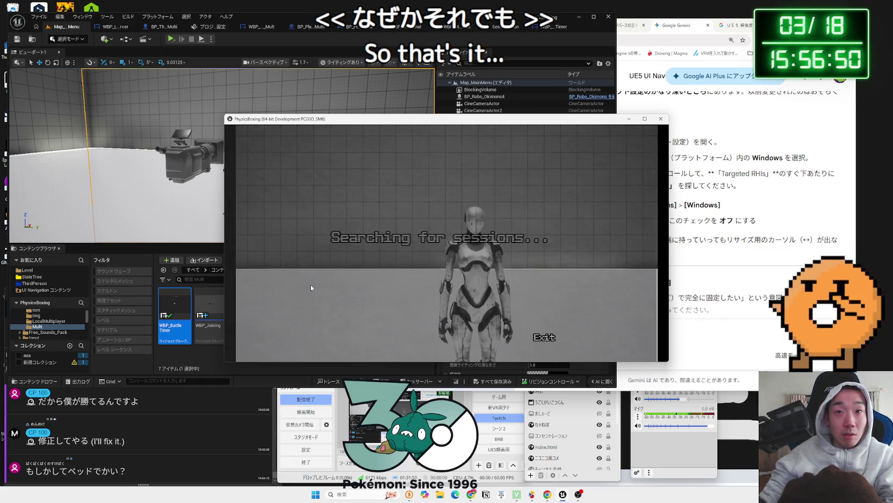
left_click(546, 337)
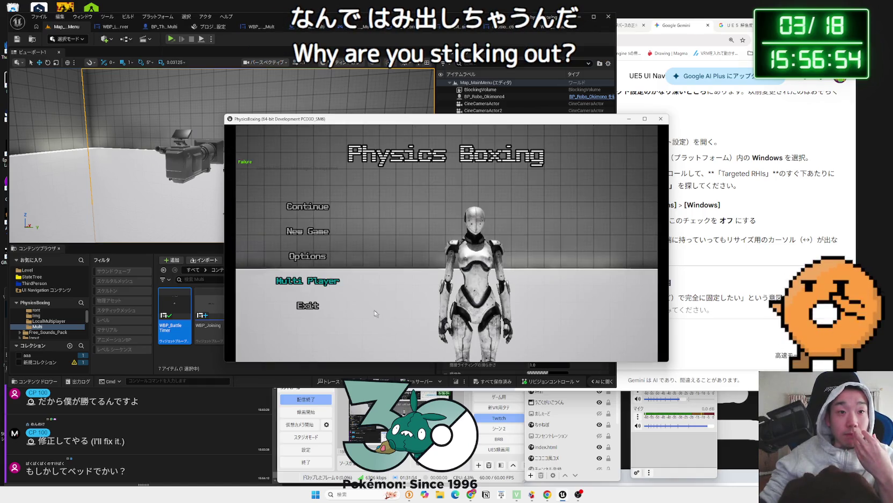